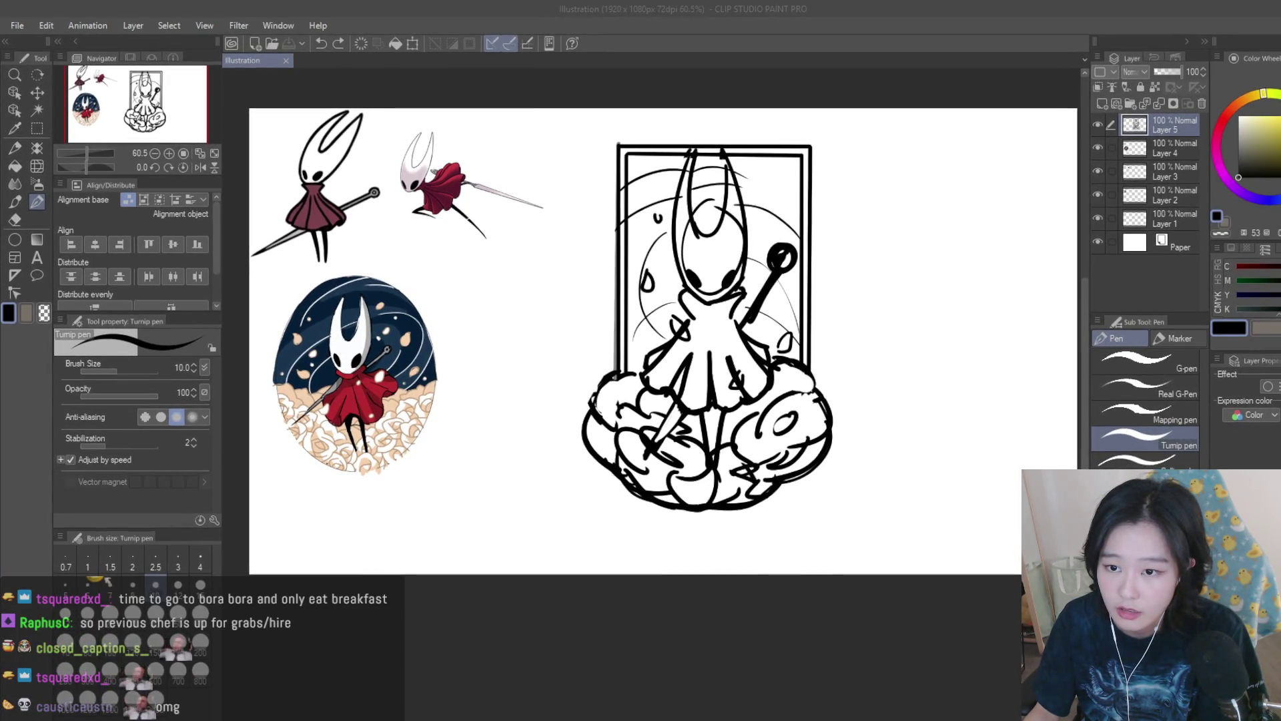
Switch from the Hornet Illustration canvas to the sylveon illustration document.
click(288, 105)
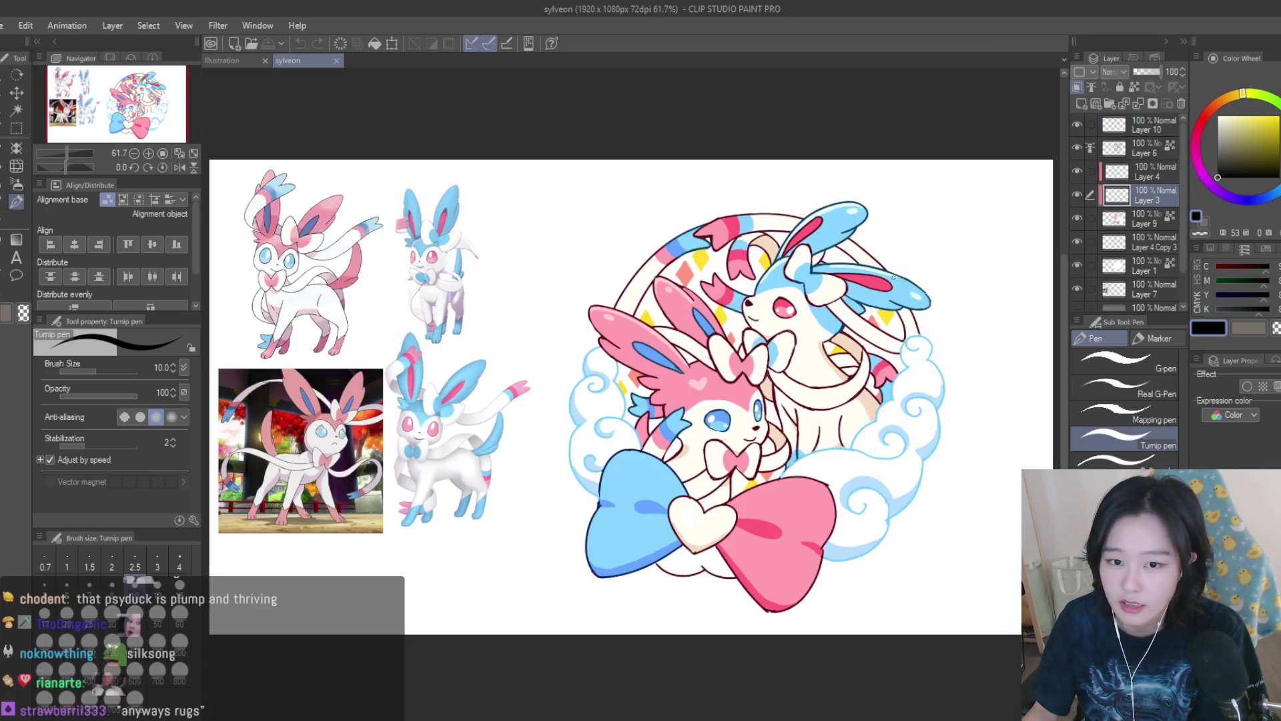
scroll(857, 496, up, 1)
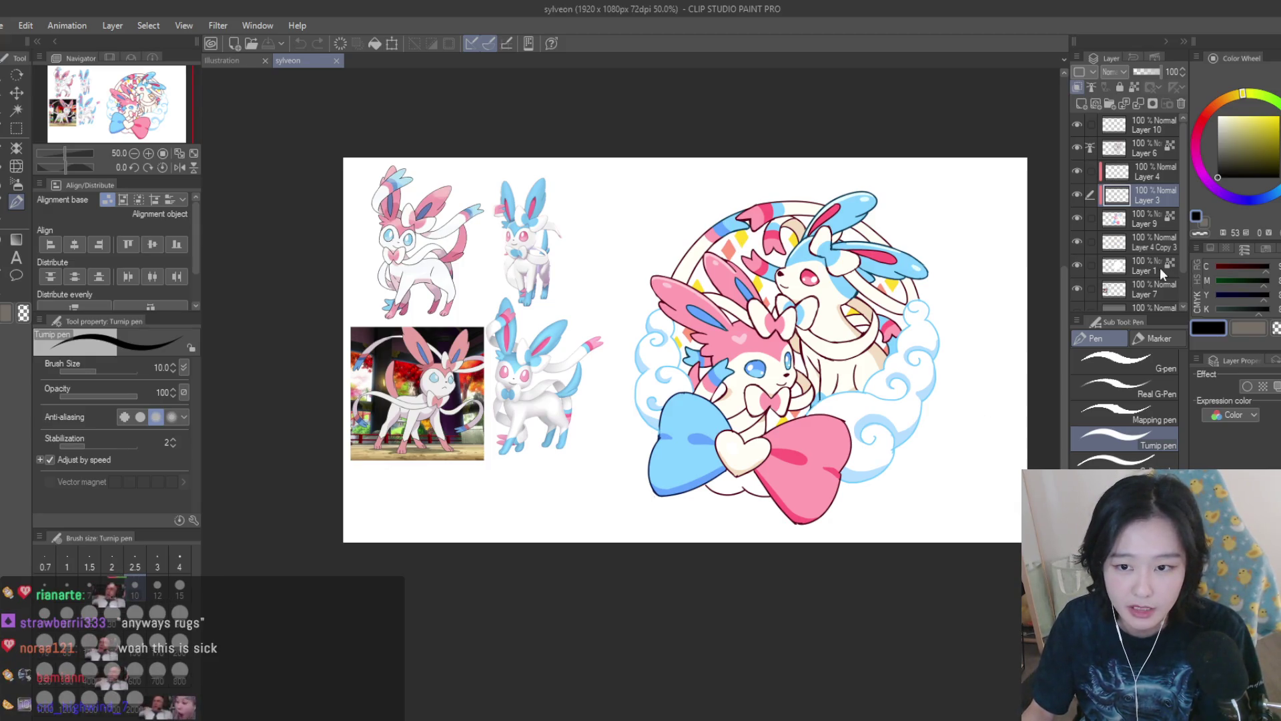
scroll(1083, 223, down, 2)
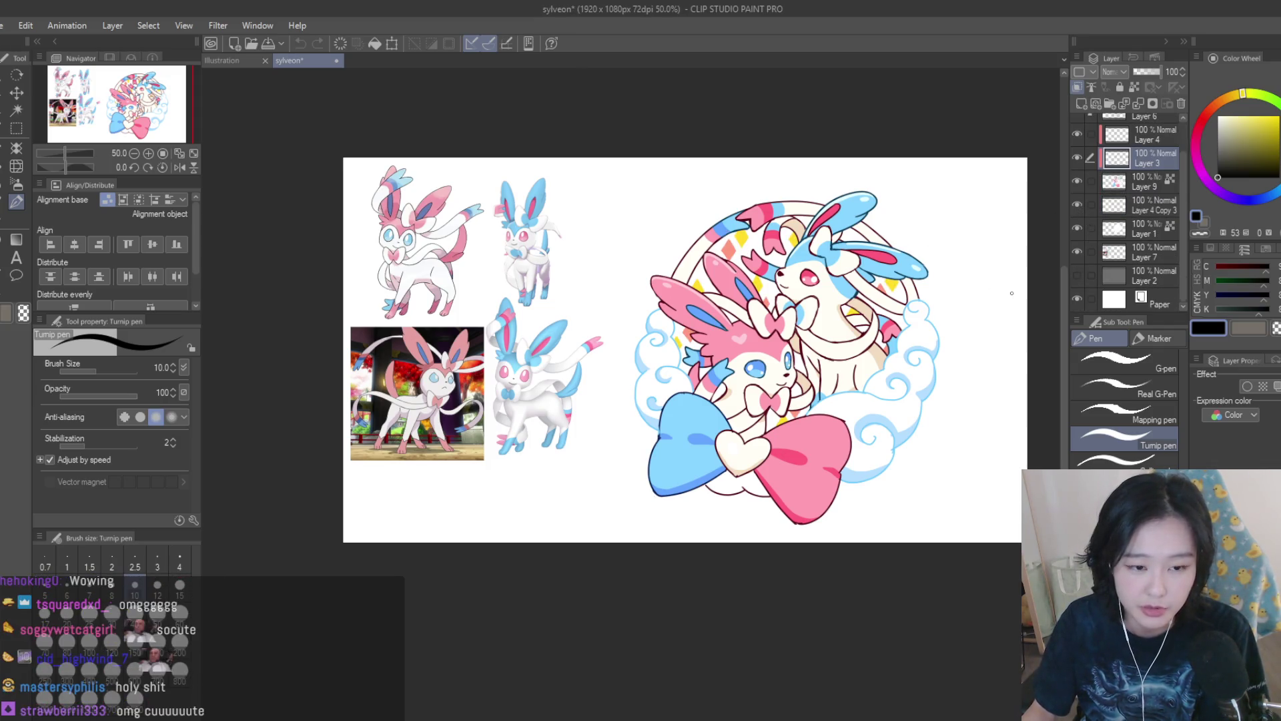
scroll(1012, 293, down, 1)
scroll(994, 349, up, 2)
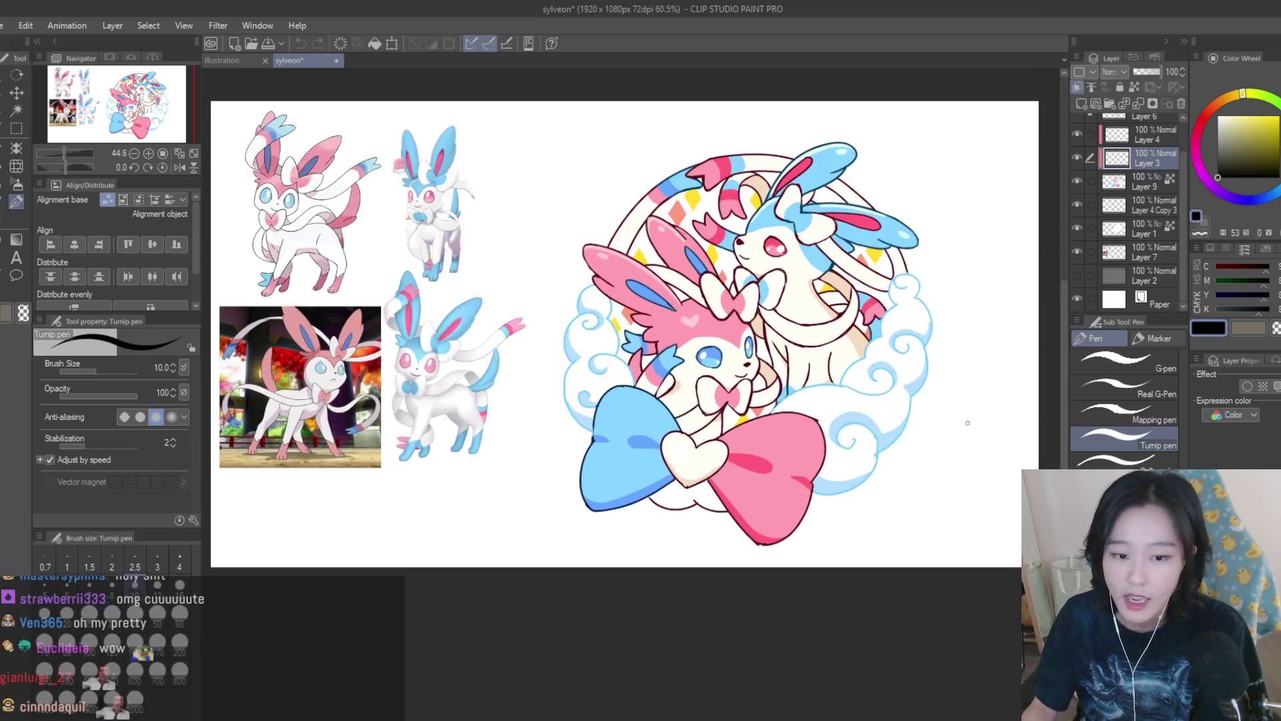
click(16, 127)
Lasso-select the pink and blue bows and both clouds on the sylveon artwork.
click(1124, 410)
scroll(694, 457, up, 1)
mouse_move(804, 408)
mouse_down()
mouse_move(710, 500)
mouse_move(804, 420)
mouse_up()
mouse_move(667, 483)
mouse_down()
mouse_move(651, 427)
mouse_move(665, 418)
mouse_up()
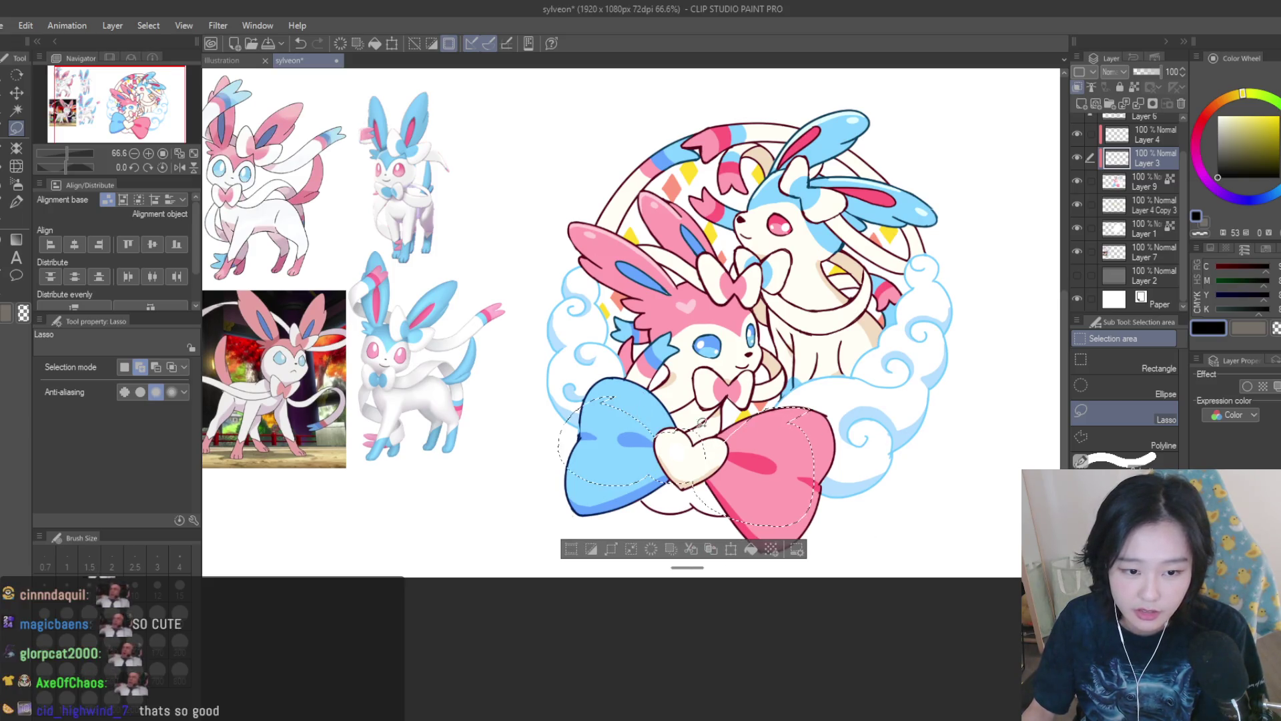
mouse_move(936, 281)
mouse_down()
mouse_move(931, 444)
mouse_move(937, 286)
mouse_up()
drag(571, 268, 591, 397)
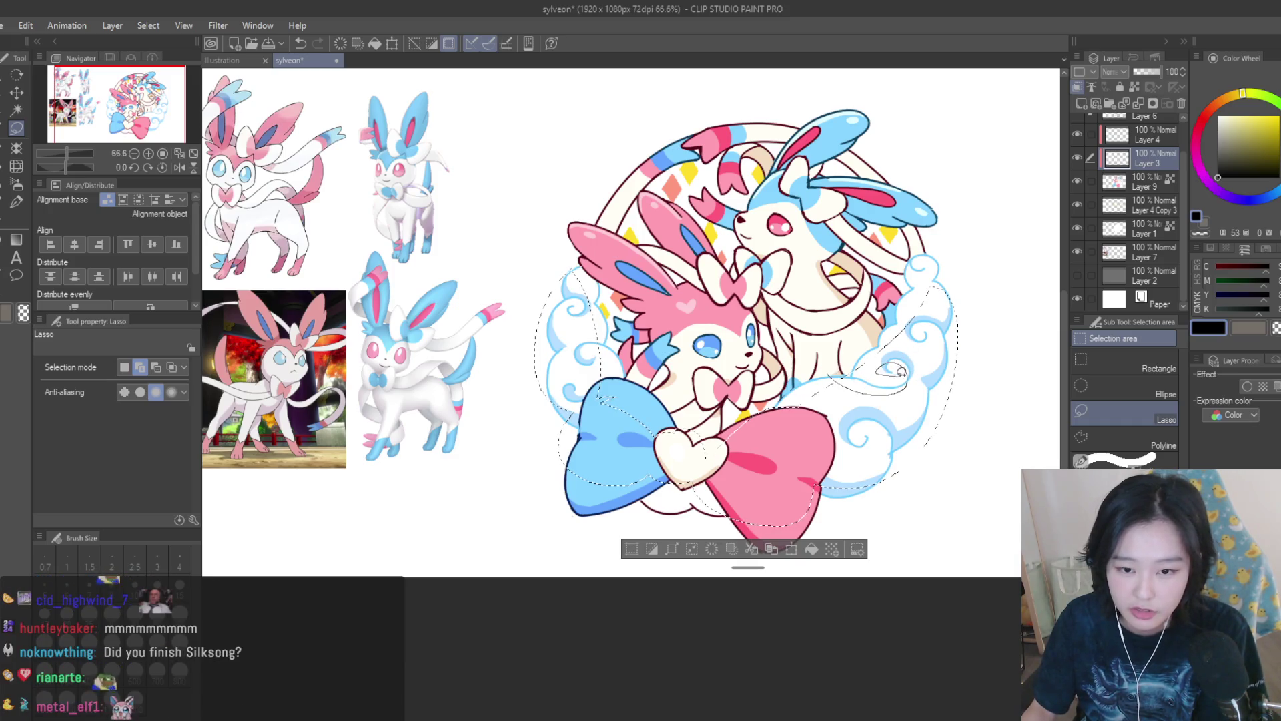
Drop the bow-and-cloud selection and return to the Illustration document with the Hornet sketch.
key(ctrl+d)
key(ctrl+s)
scroll(915, 374, down, 2)
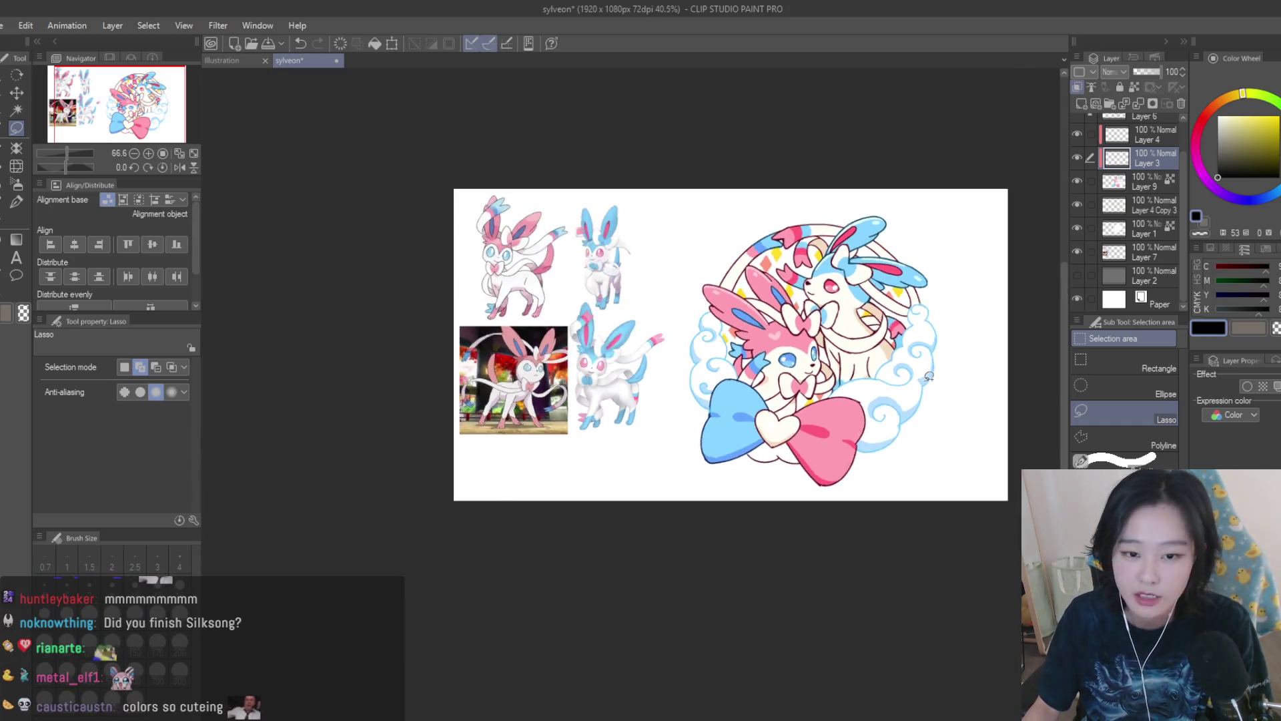
scroll(930, 382, up, 1)
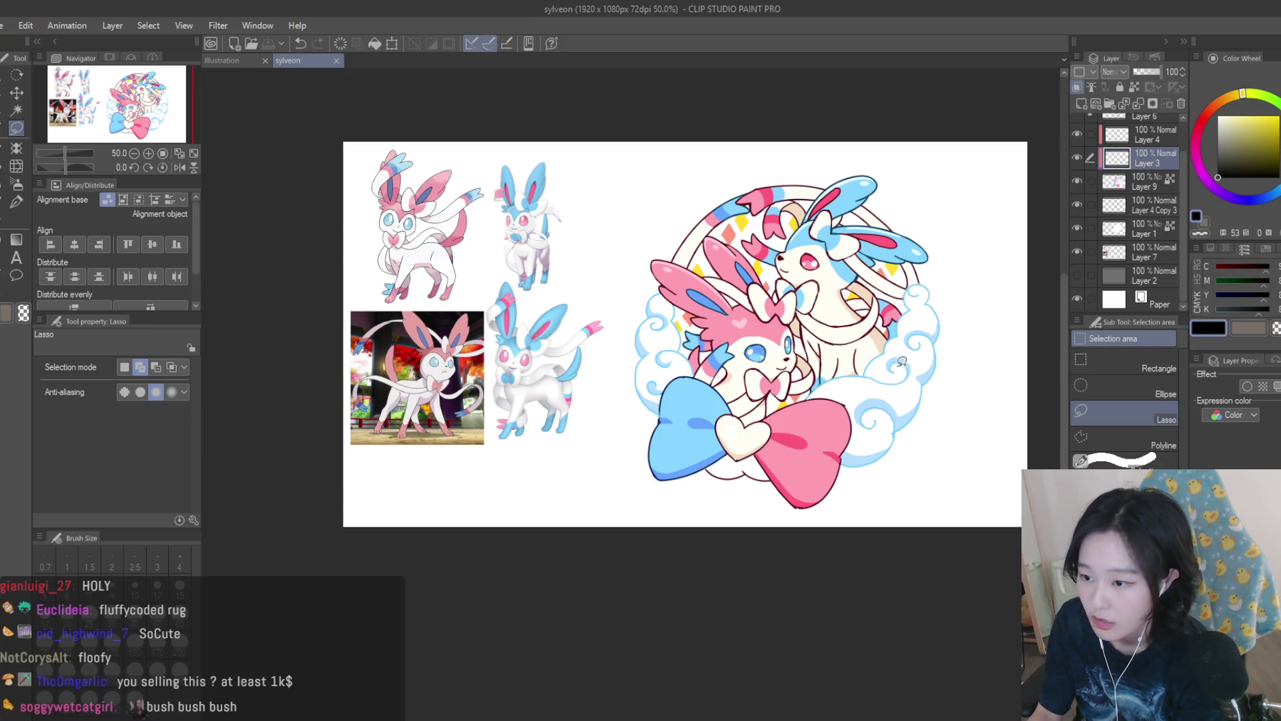
scroll(903, 363, down, 3)
scroll(914, 334, up, 3)
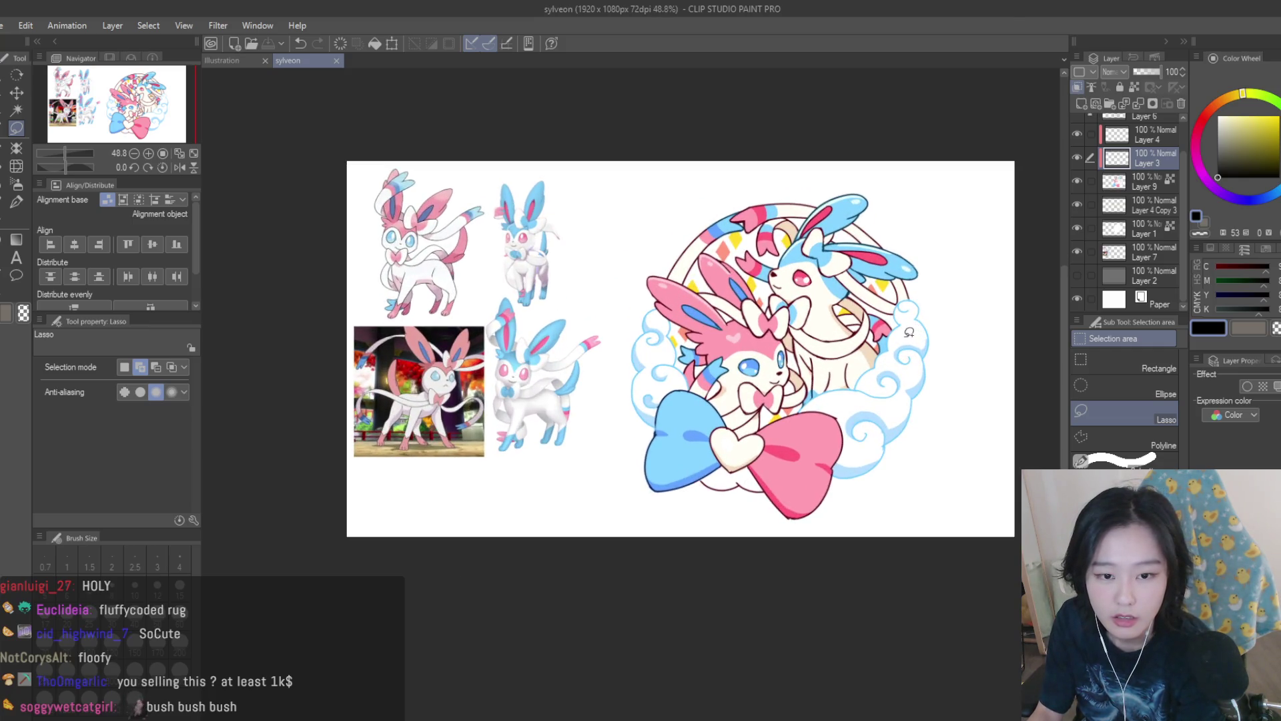
click(242, 58)
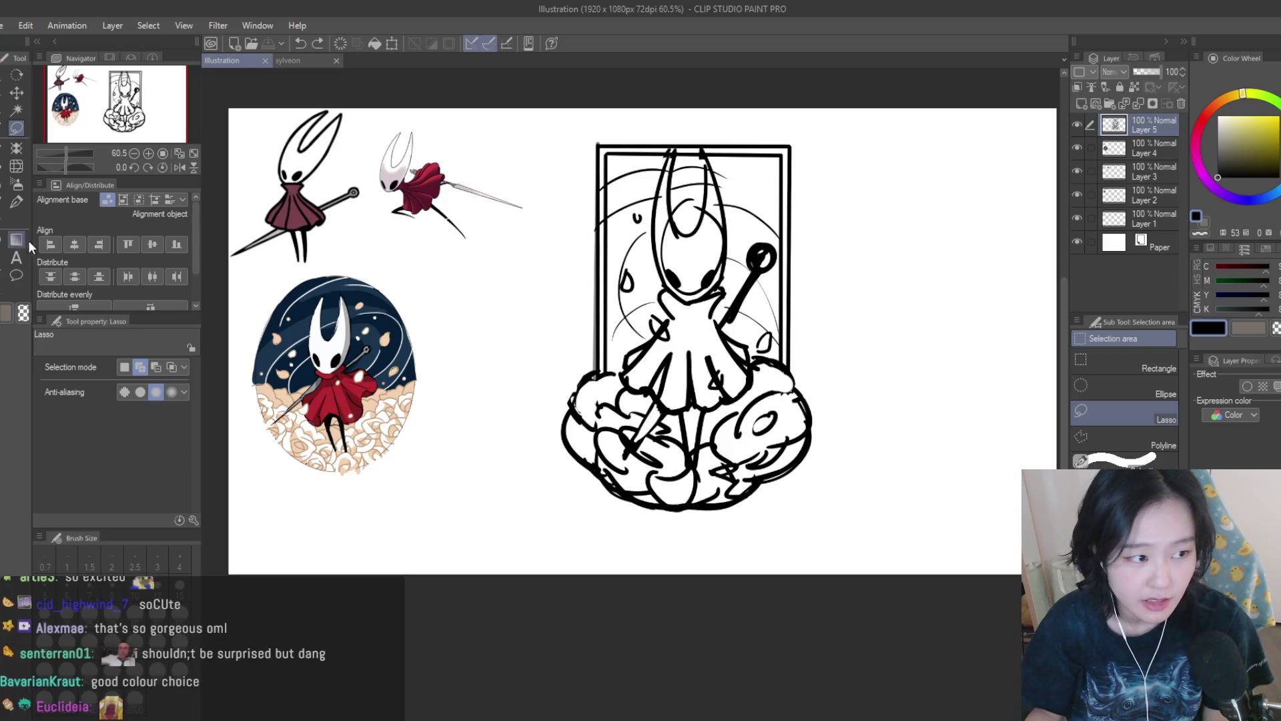
Switch to the Snap eraser, shrink it to brush size 17, and zoom around the Hornet sketch.
key(e)
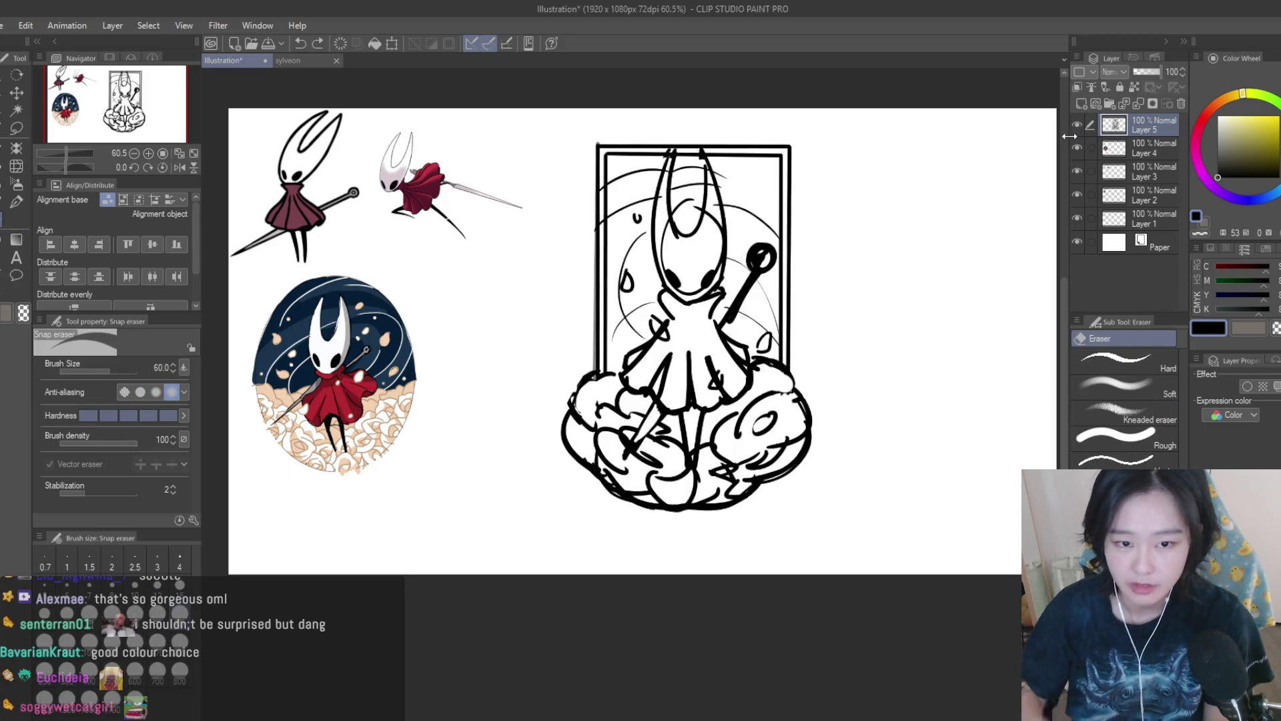
scroll(664, 287, up, 2)
key(bracketleft)
key(bracketleft)
key(bracketleft)
key(bracketleft)
key(bracketleft)
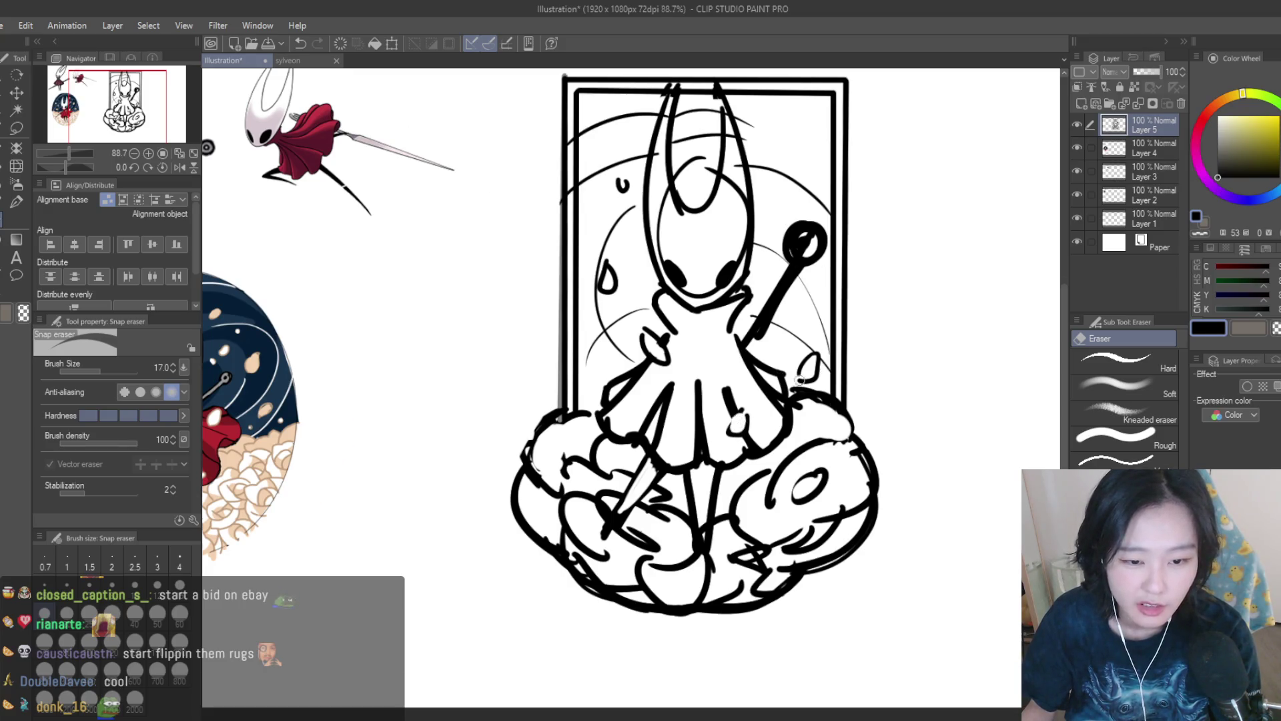
scroll(798, 382, down, 3)
scroll(702, 358, up, 3)
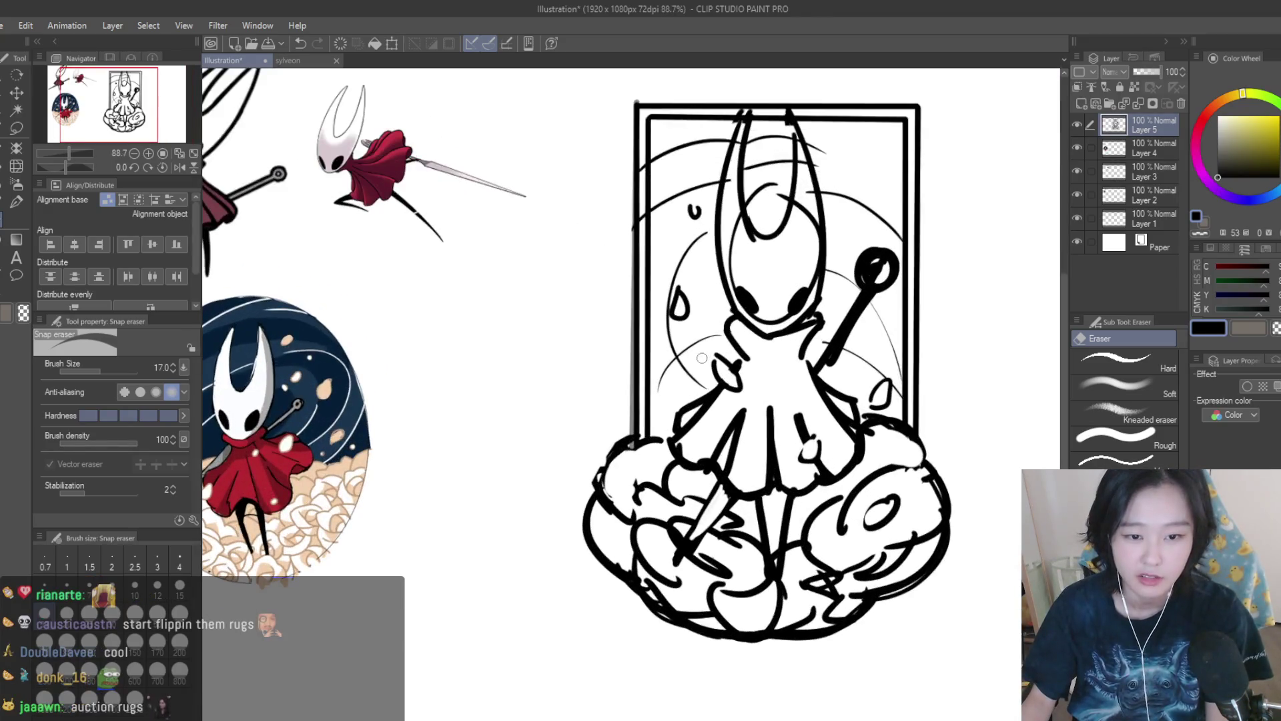
scroll(728, 375, down, 3)
scroll(928, 412, up, 1)
scroll(928, 412, down, 2)
scroll(928, 412, up, 2)
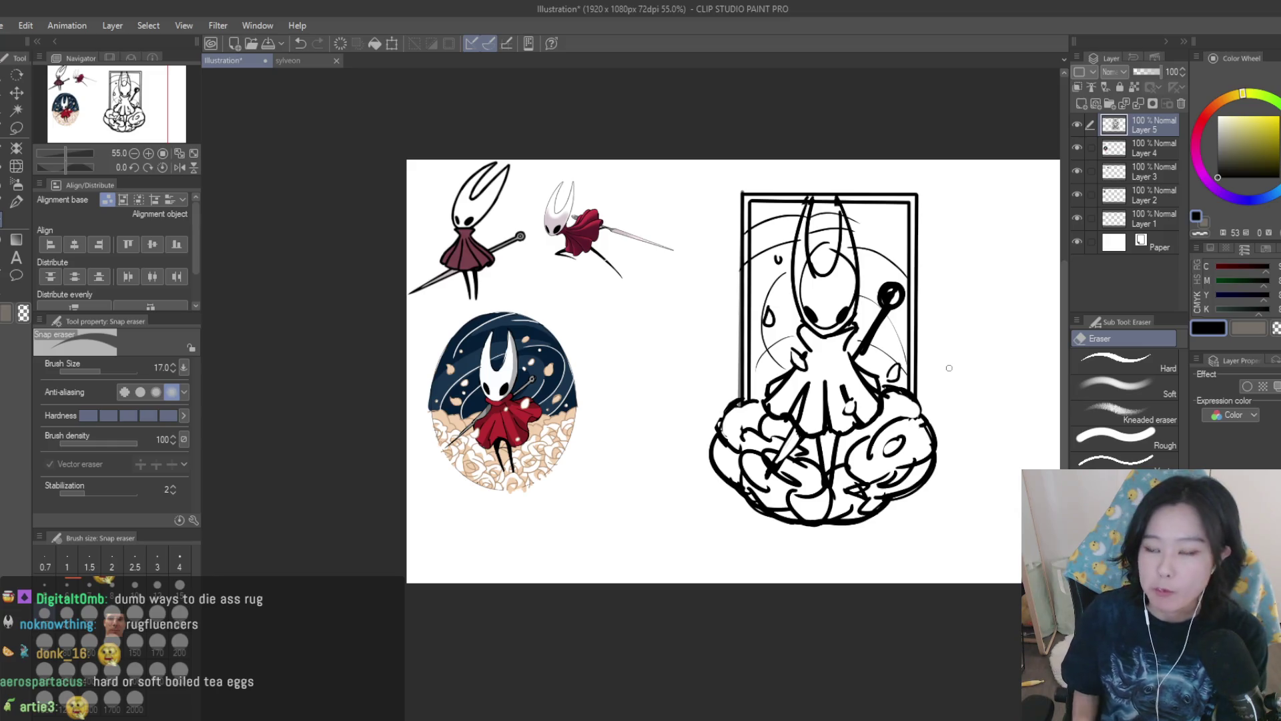
Tile the sylveon document beside the Hornet sketch and make the sketch pane active.
drag(294, 70, 300, 334)
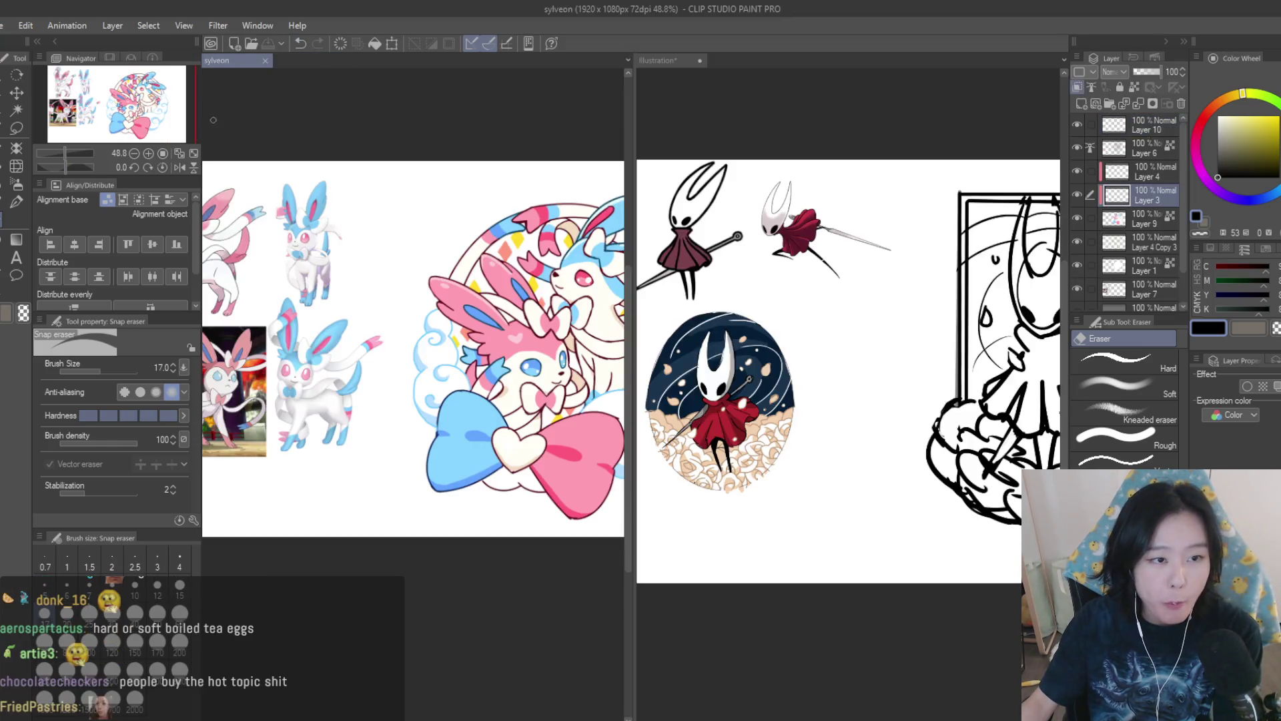
scroll(448, 325, down, 3)
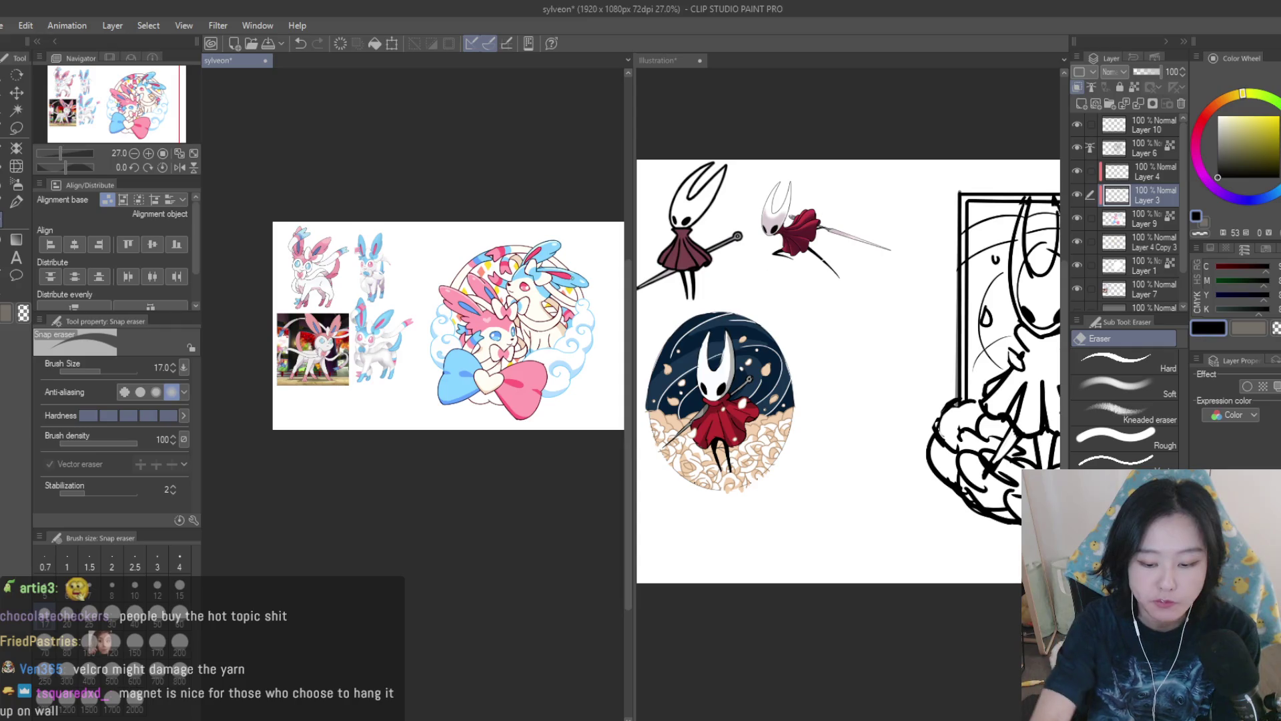
scroll(593, 284, up, 3)
click(1001, 347)
scroll(1014, 347, up, 3)
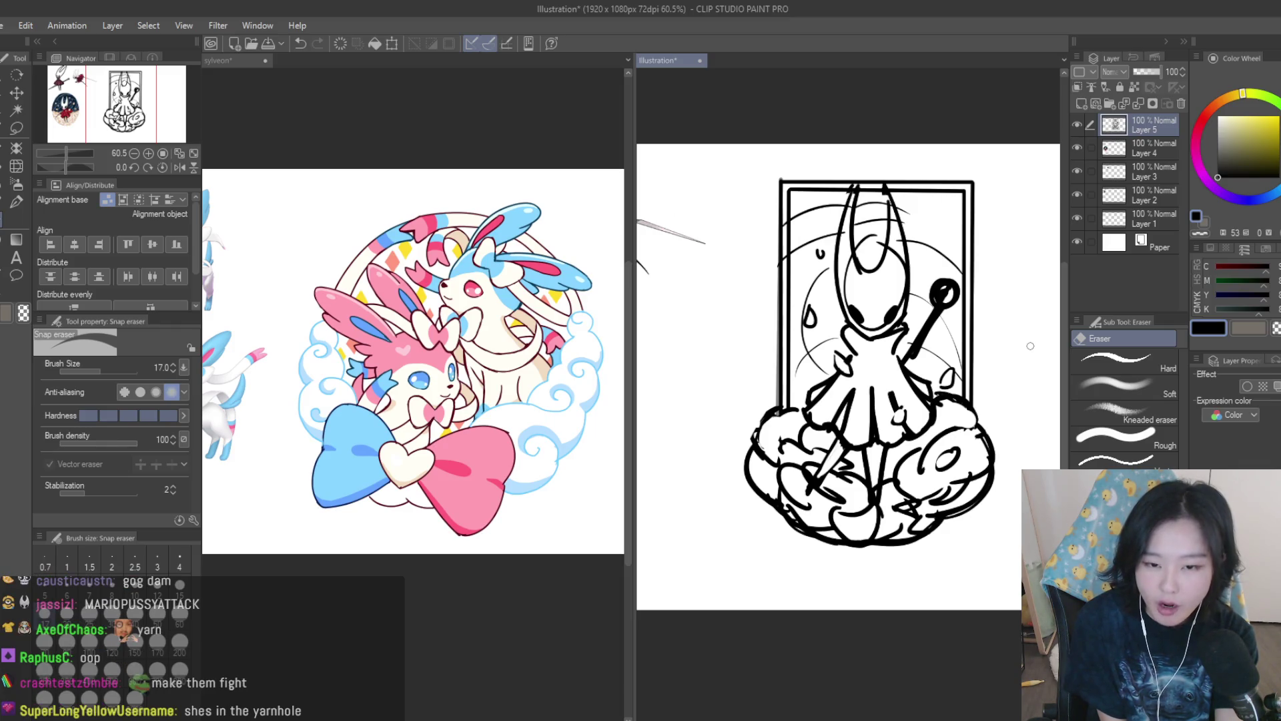
scroll(871, 403, down, 1)
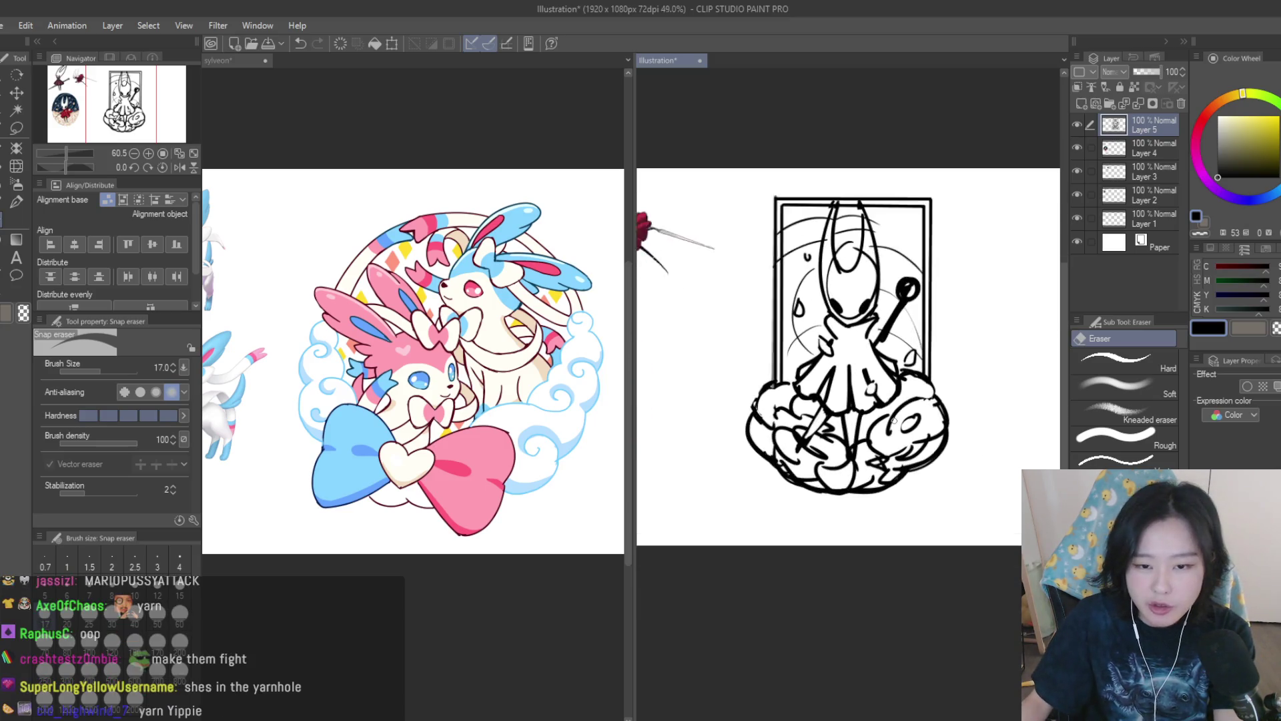
scroll(872, 403, up, 2)
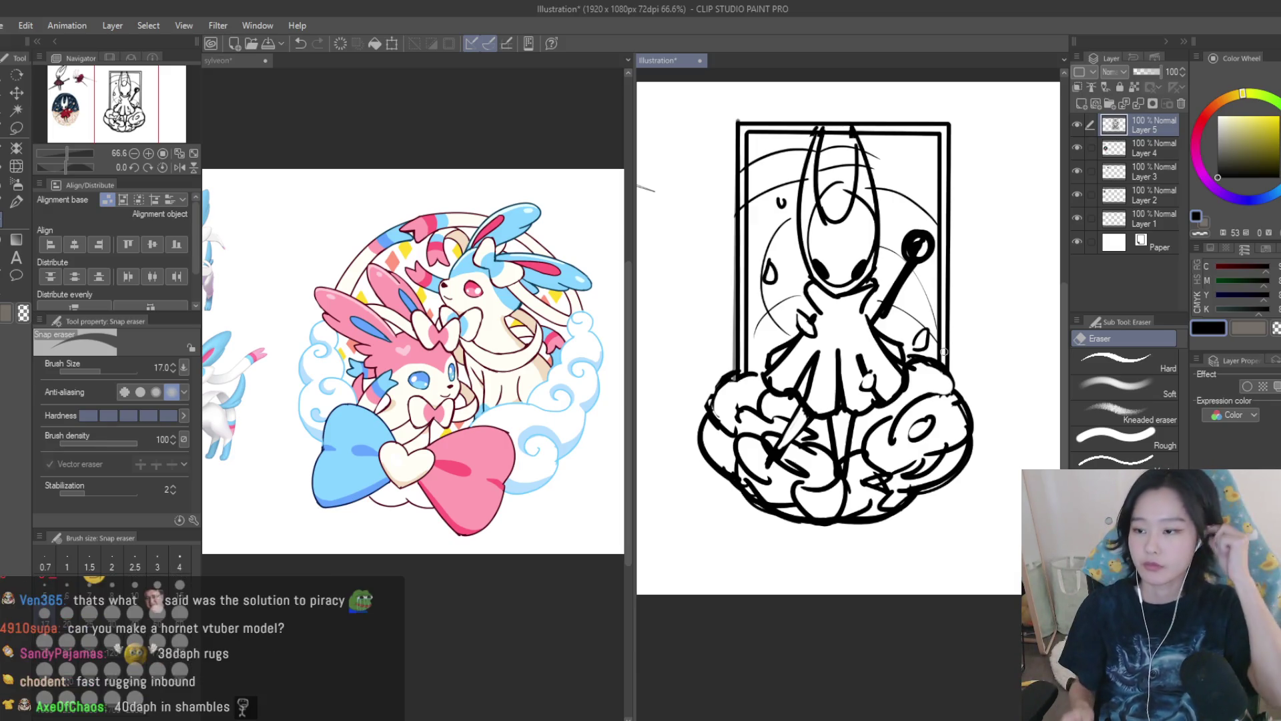
Close the sylveon document, fade the sketch layer to 10% opacity, and add a new ink layer.
click(267, 70)
key(ctrl+w)
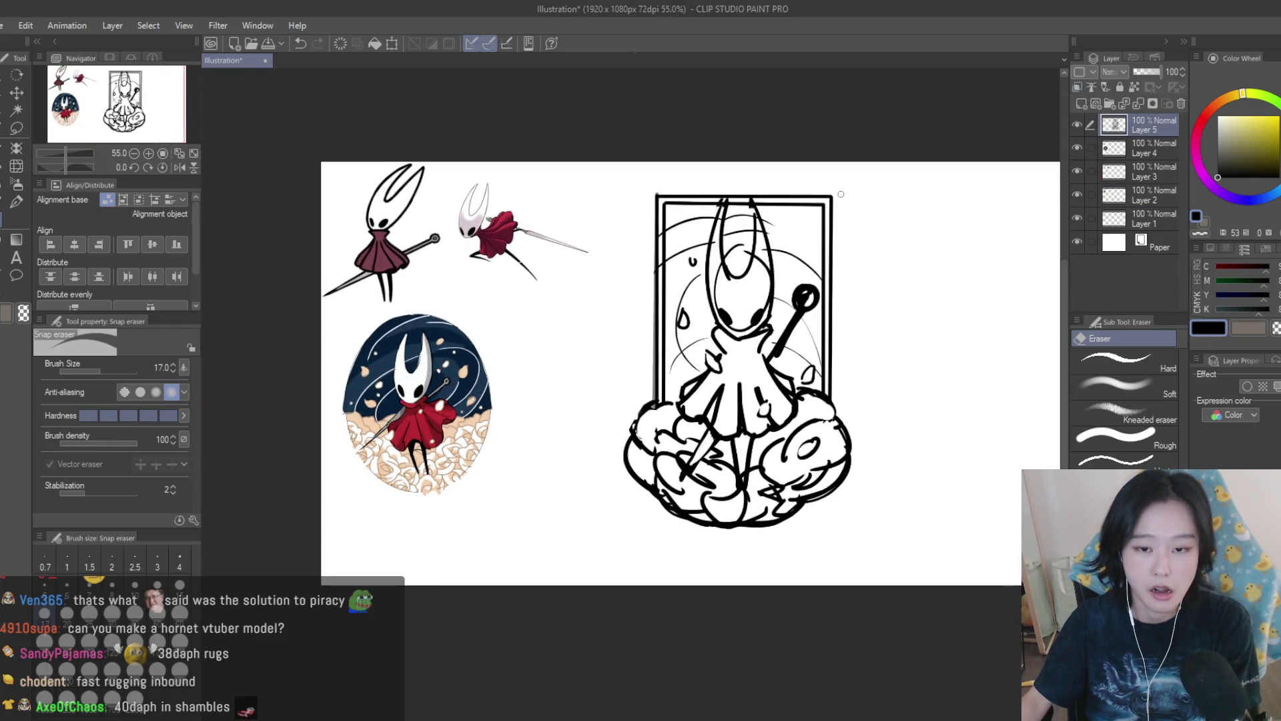
drag(1159, 72, 1137, 72)
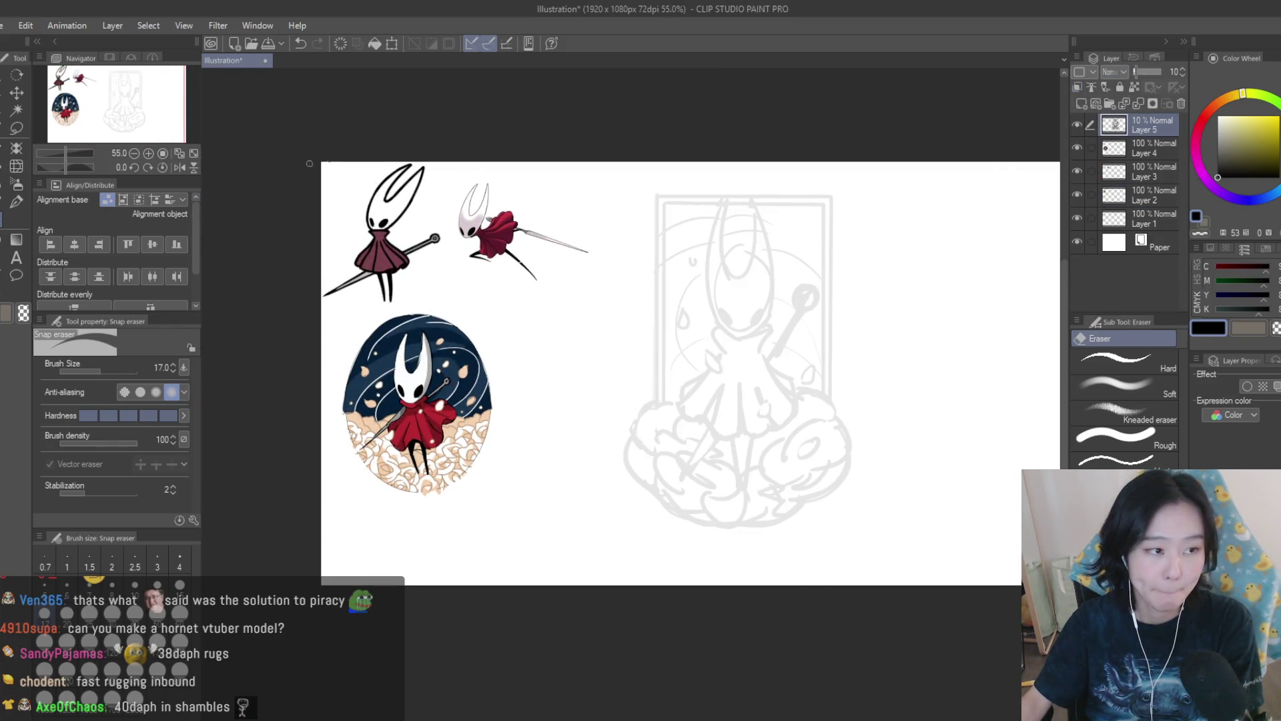
key(p)
click(1081, 104)
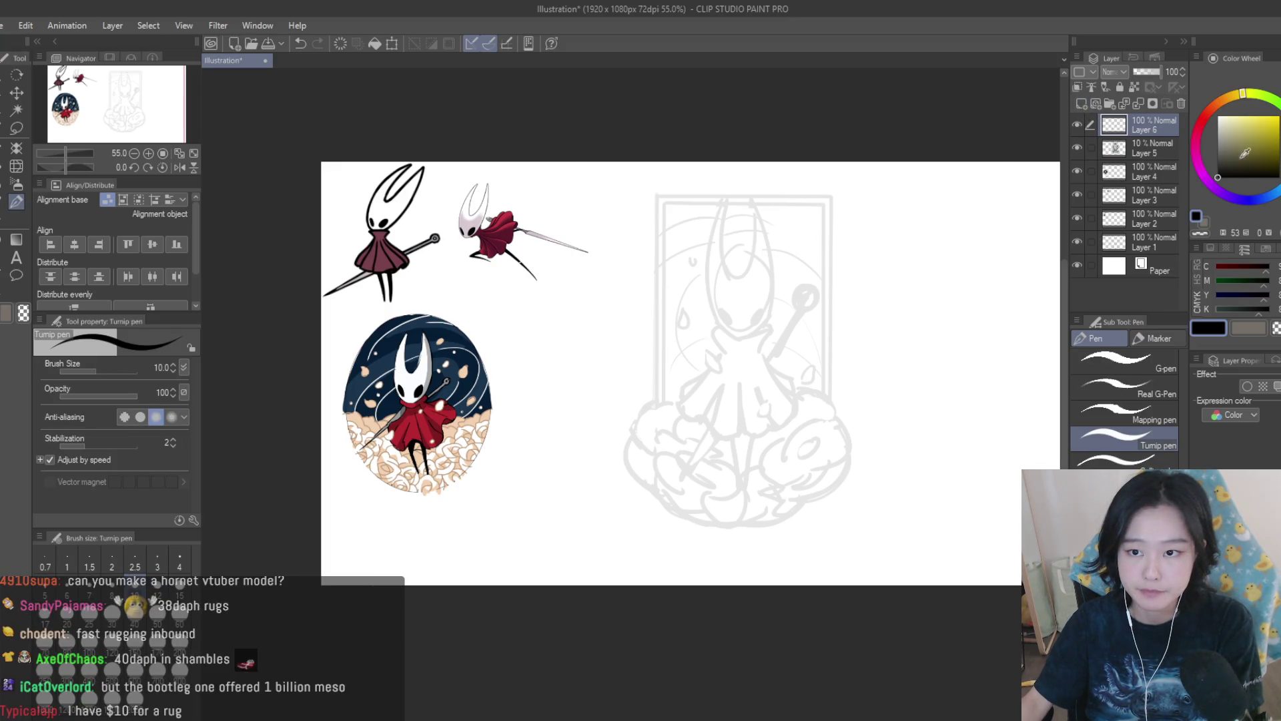
Ink Hornet's right horn over the sketch, undoing and retrying the stroke several times.
scroll(801, 241, up, 2)
scroll(775, 224, down, 1)
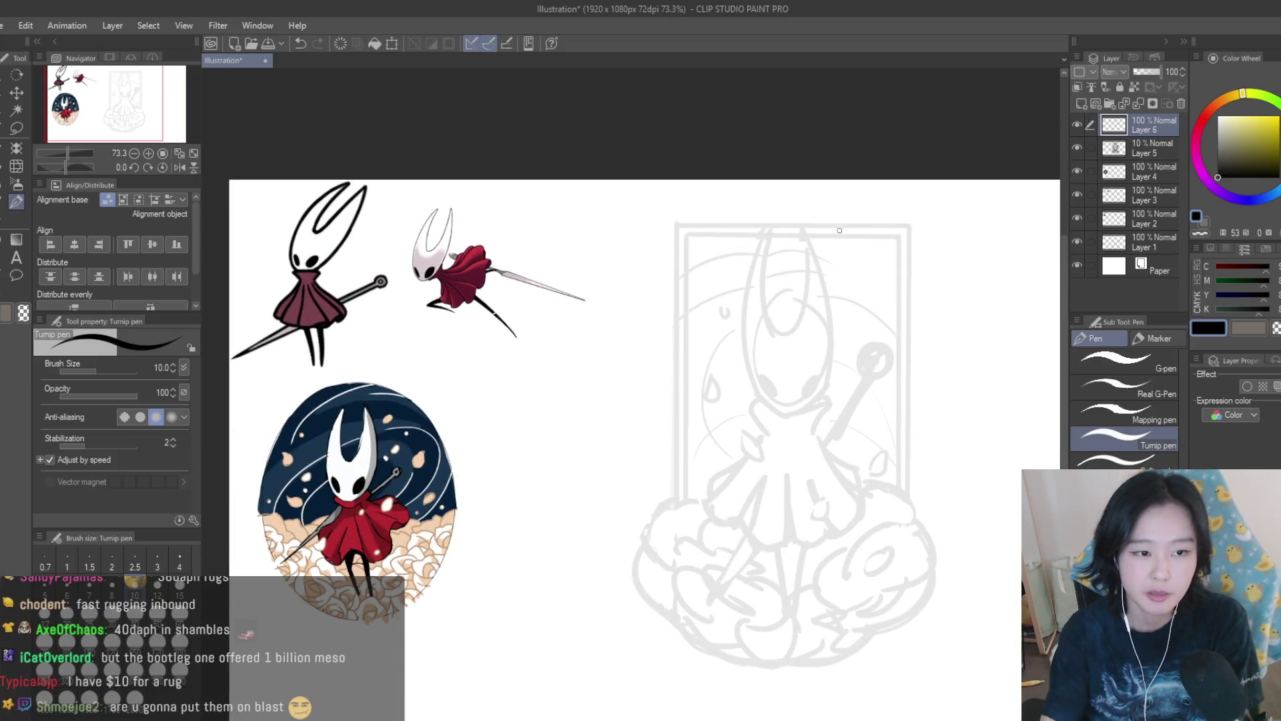
drag(798, 228, 772, 334)
key(ctrl+z)
drag(800, 230, 784, 337)
key(ctrl+z)
key(ctrl+z)
mouse_move(801, 231)
mouse_down()
mouse_move(782, 334)
mouse_move(774, 320)
mouse_up()
key(ctrl+z)
key(ctrl+z)
key(ctrl+z)
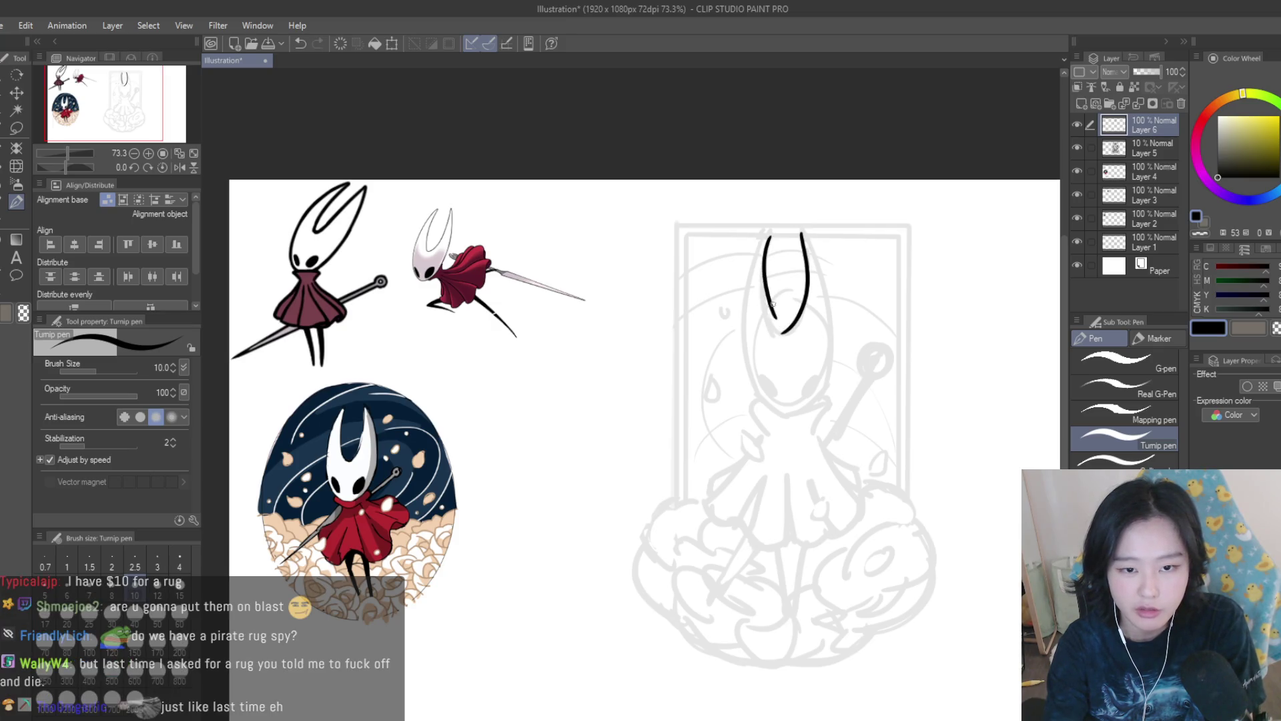
Try inking the left horn joined to the right one, undoing each attempt.
key(ctrl+z)
drag(764, 253, 770, 321)
key(ctrl+z)
key(ctrl+z)
drag(802, 231, 782, 335)
key(ctrl+z)
key(ctrl+z)
mouse_move(772, 234)
mouse_down()
mouse_move(761, 328)
mouse_move(784, 335)
mouse_up()
key(ctrl+z)
key(ctrl+z)
key(ctrl+z)
key(ctrl+z)
key(ctrl+z)
key(ctrl+z)
key(ctrl+z)
key(ctrl+z)
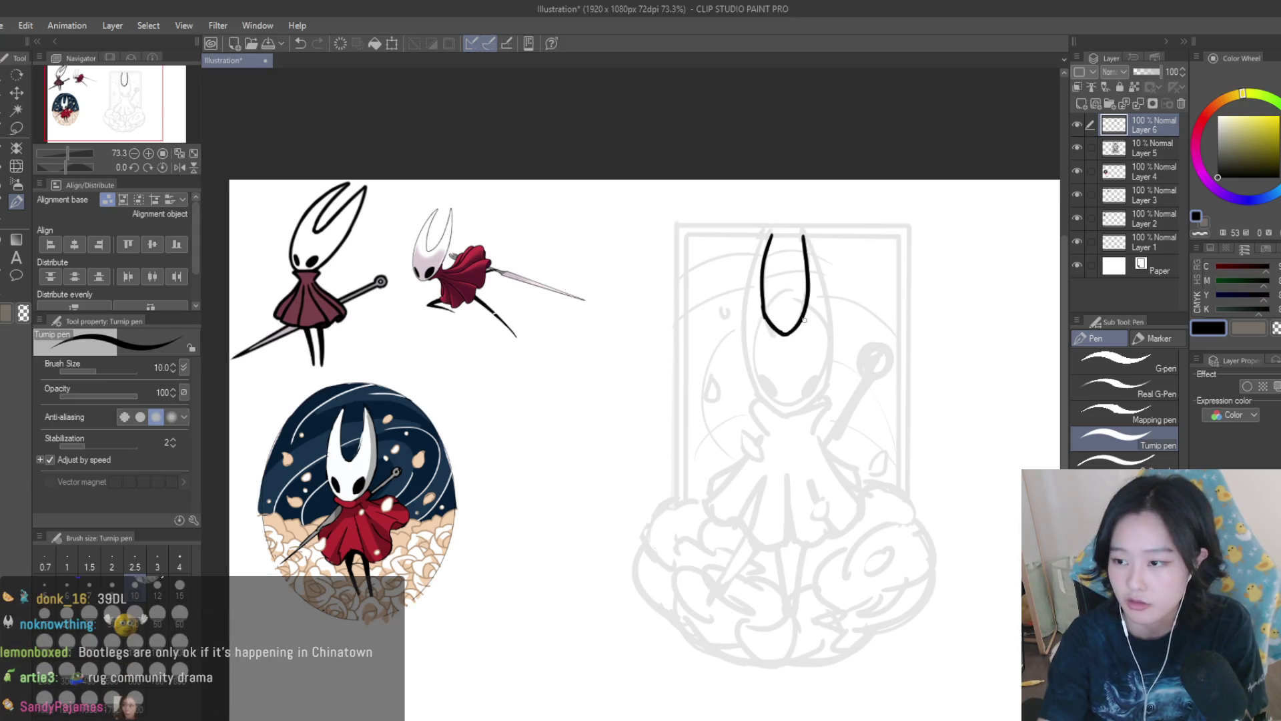
Delete Layer 6, removing the inked head outline and leaving only the faint sketch.
key(e)
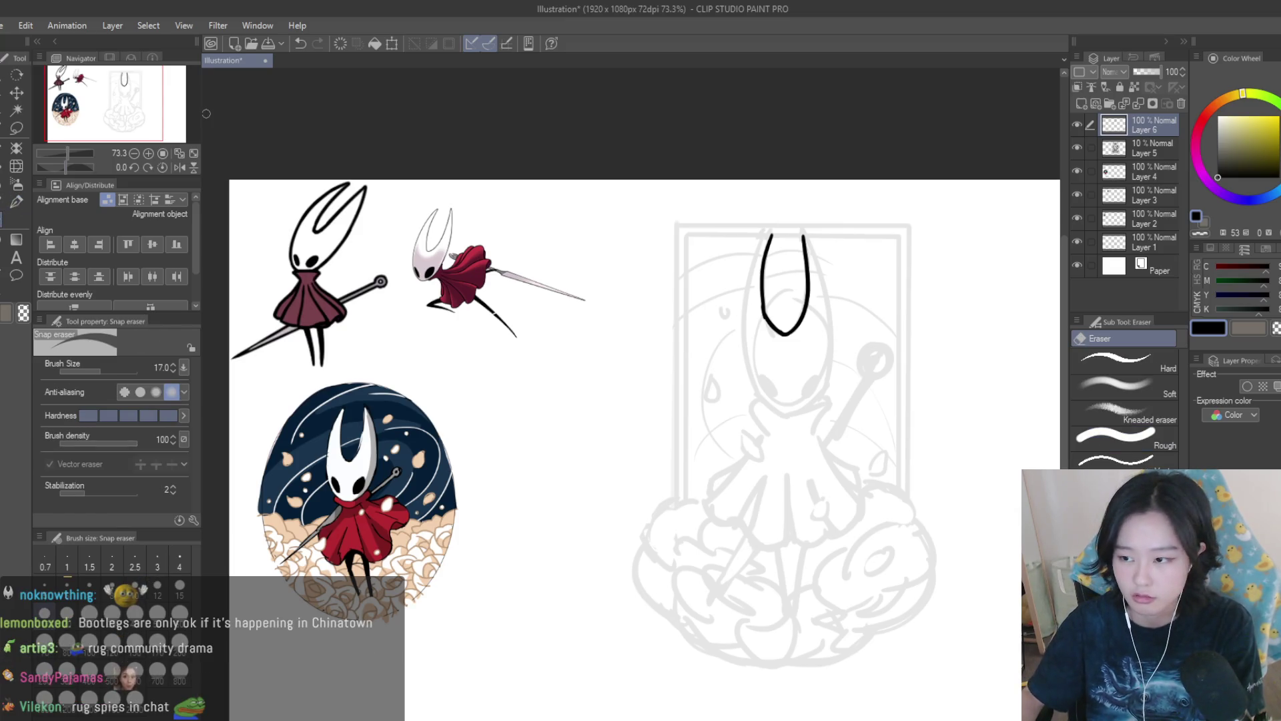
scroll(824, 271, up, 2)
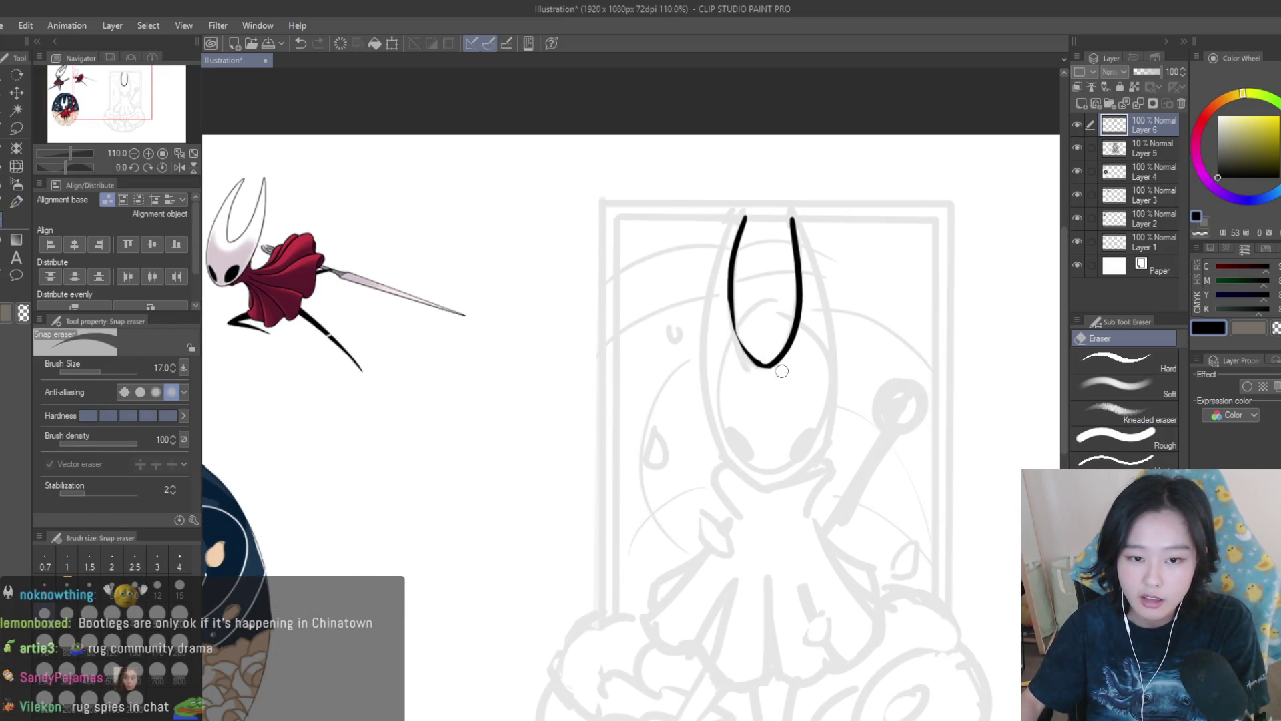
click(16, 200)
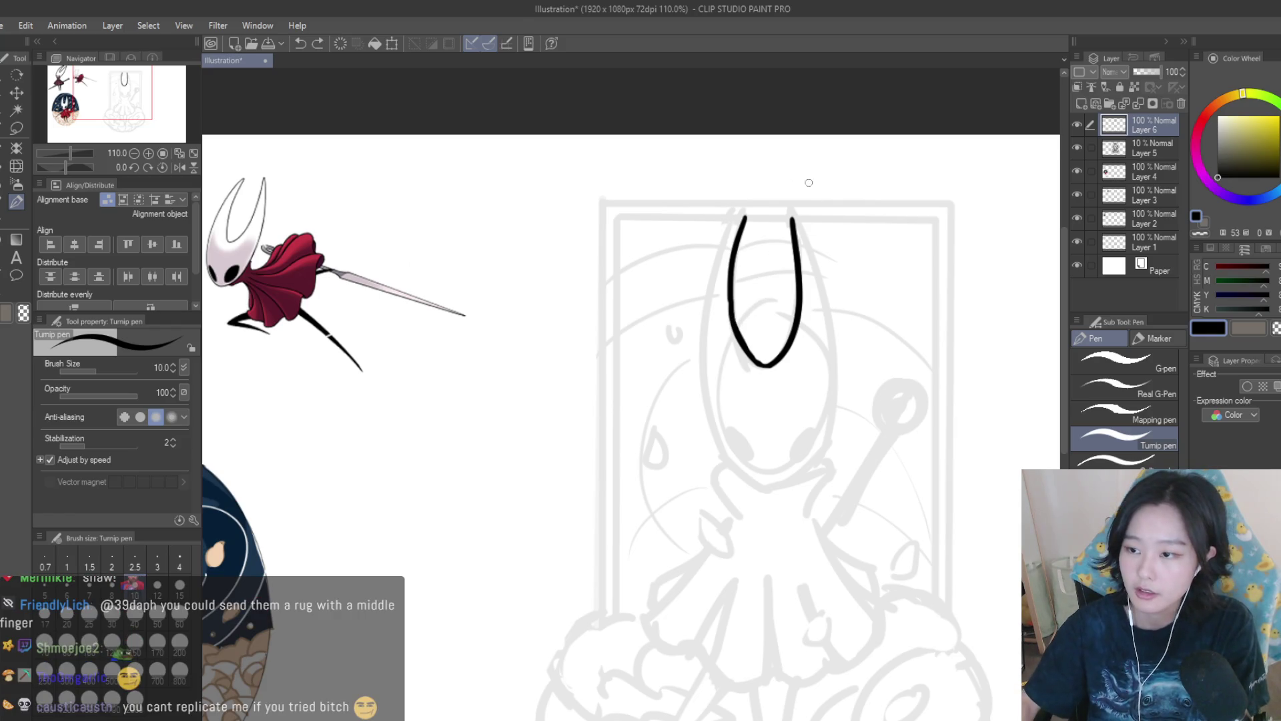
scroll(733, 318, down, 5)
scroll(733, 317, up, 3)
click(1181, 103)
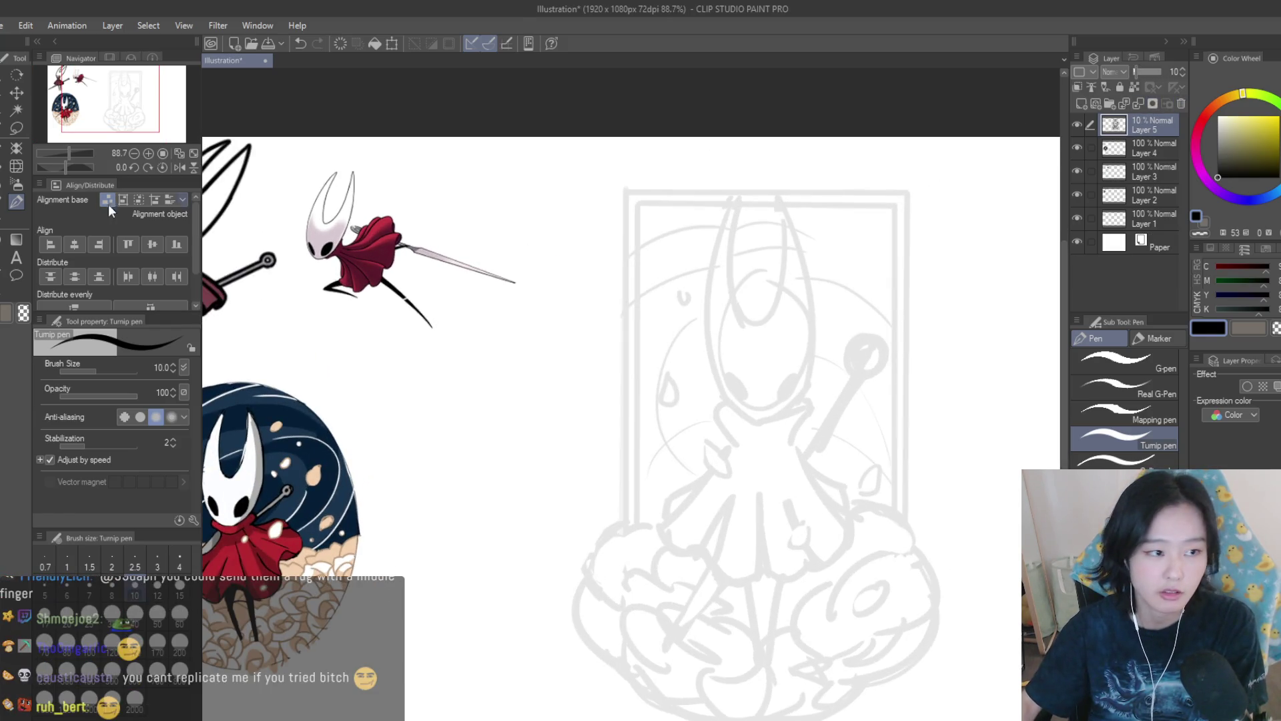
Place a vertical symmetrical ruler through Hornet's centre on Layer 5, redoing a misplaced first axis.
key(u)
key(u)
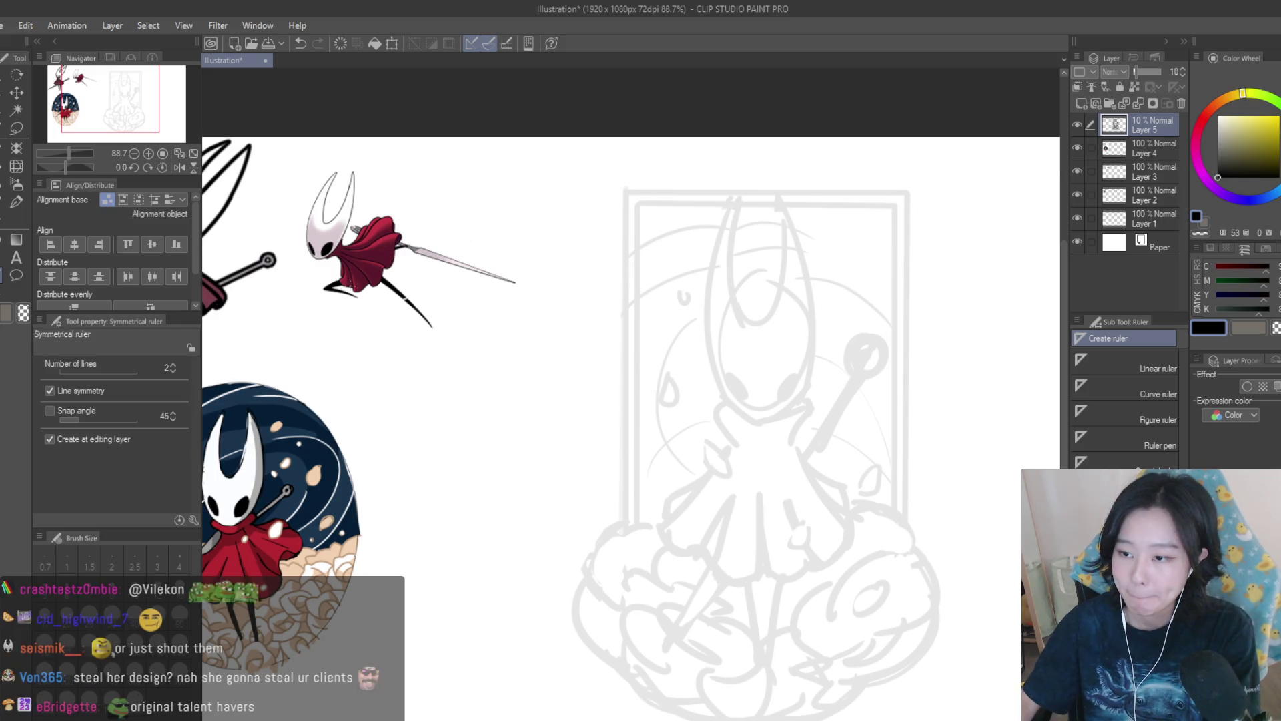
scroll(703, 285, down, 1)
drag(705, 207, 704, 384)
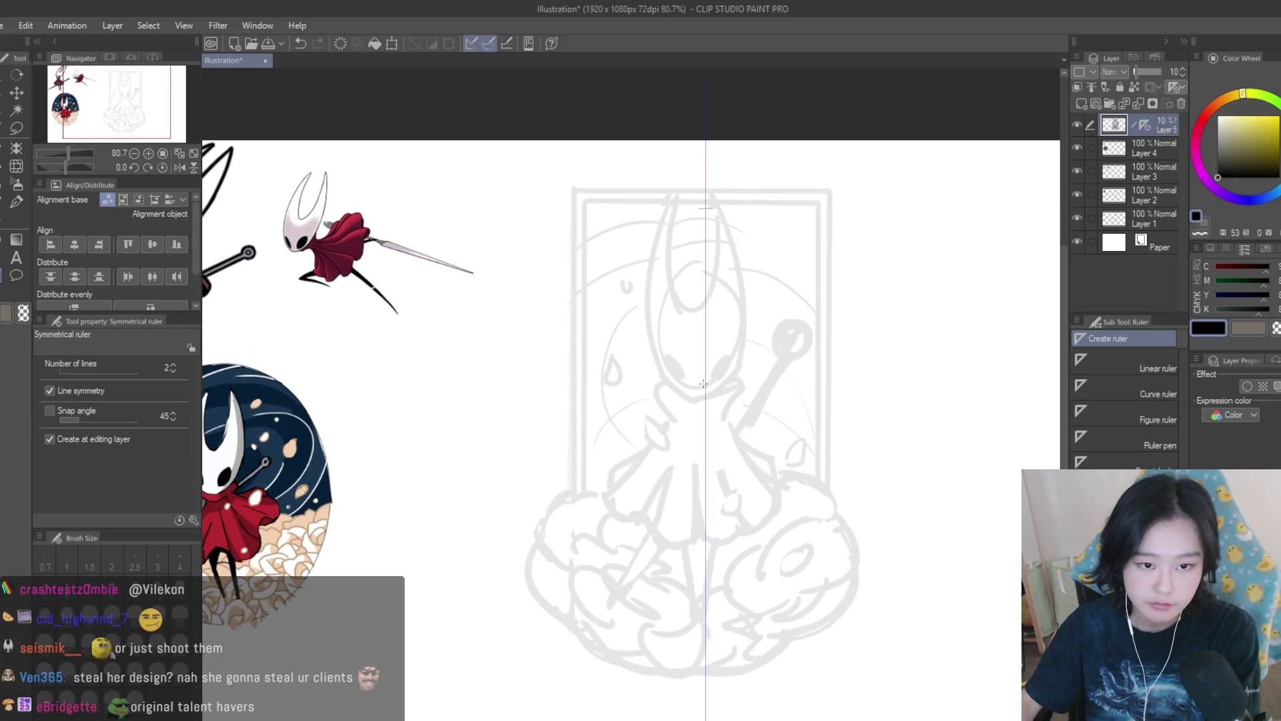
click(17, 202)
key(ctrl+z)
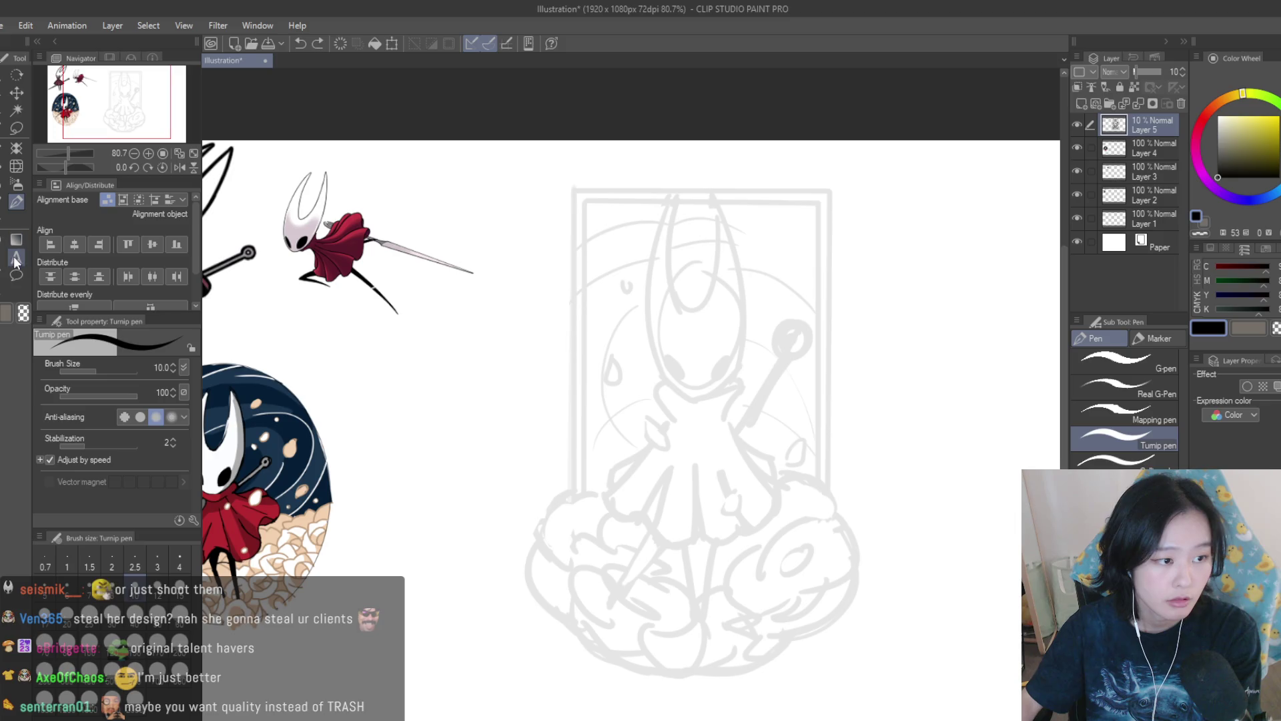
click(3, 276)
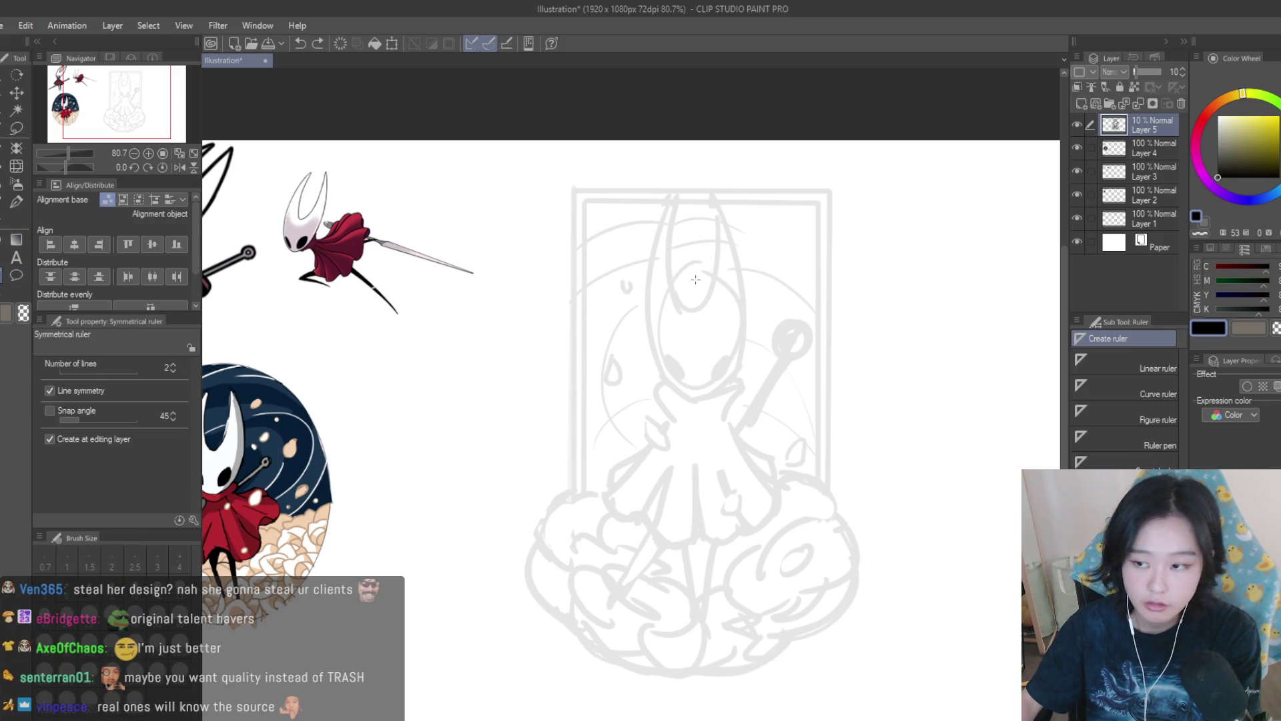
drag(695, 288, 694, 343)
key(p)
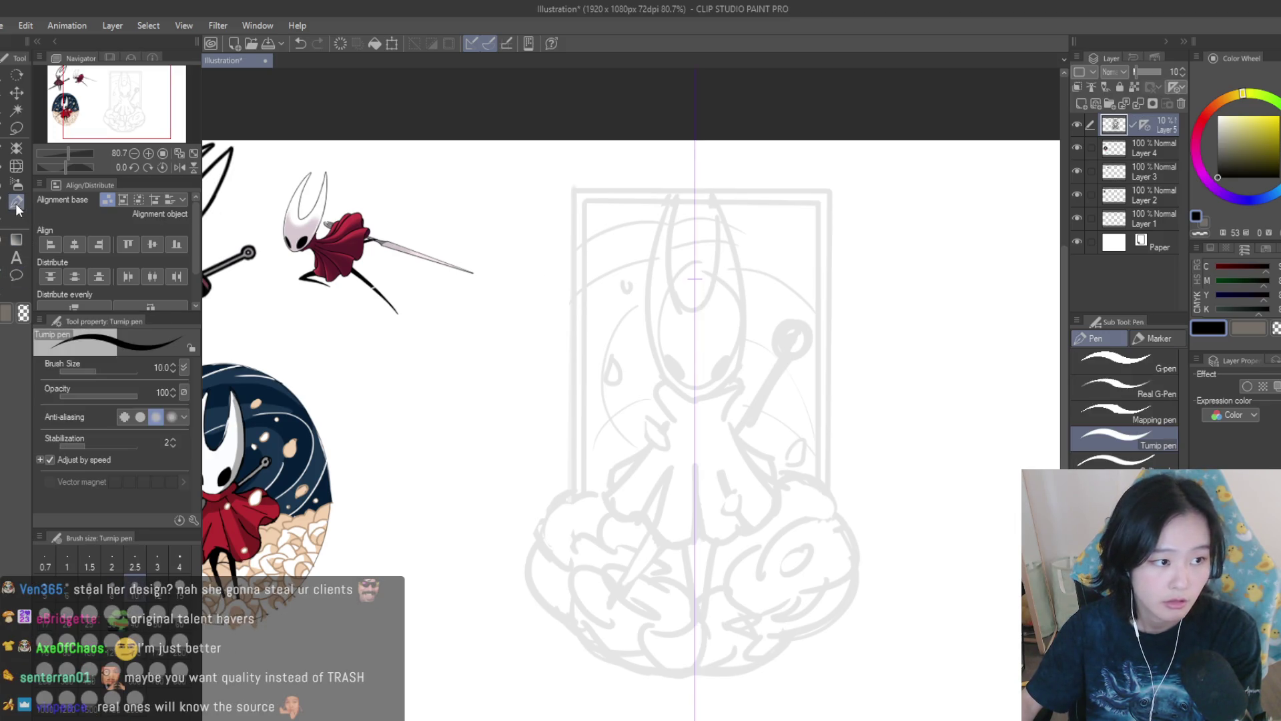
scroll(734, 220, up, 3)
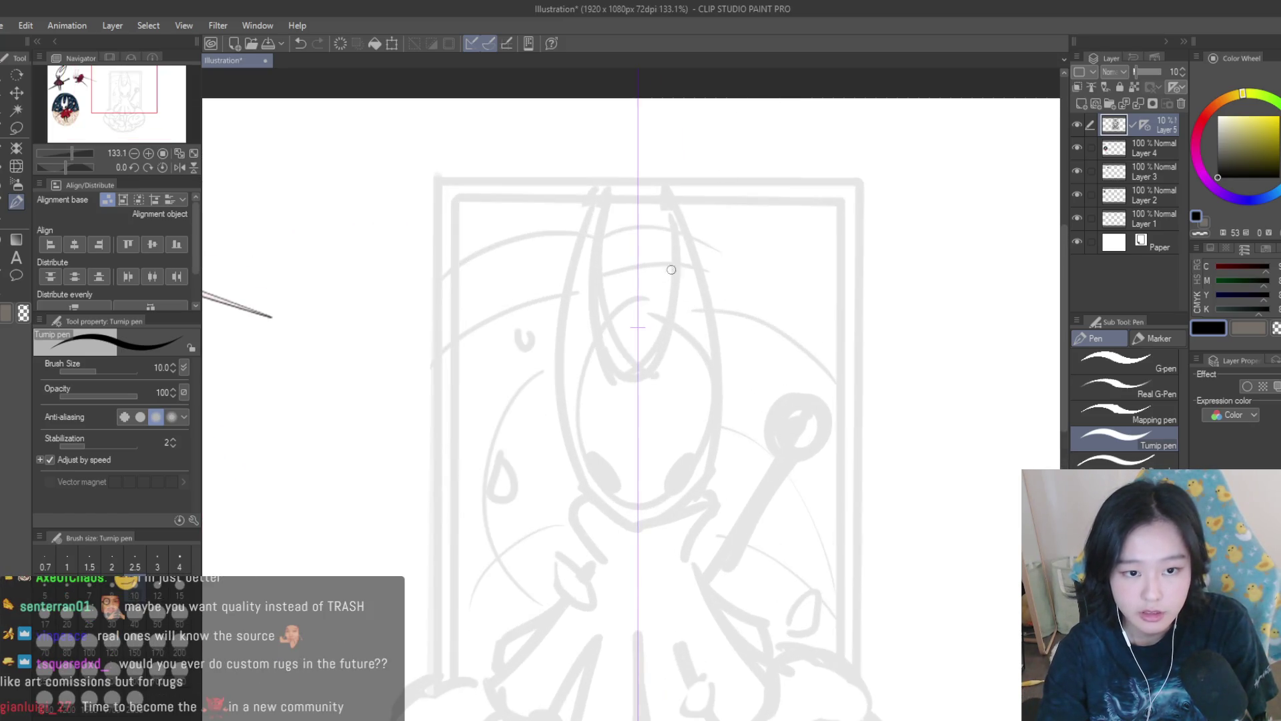
Undo a test mirrored stroke and add a fresh empty Layer 6 on top.
key(ctrl+shift+n)
mouse_move(673, 201)
mouse_down()
mouse_move(664, 337)
mouse_move(628, 377)
mouse_up()
key(ctrl+z)
key(ctrl+z)
click(1082, 103)
click(9, 275)
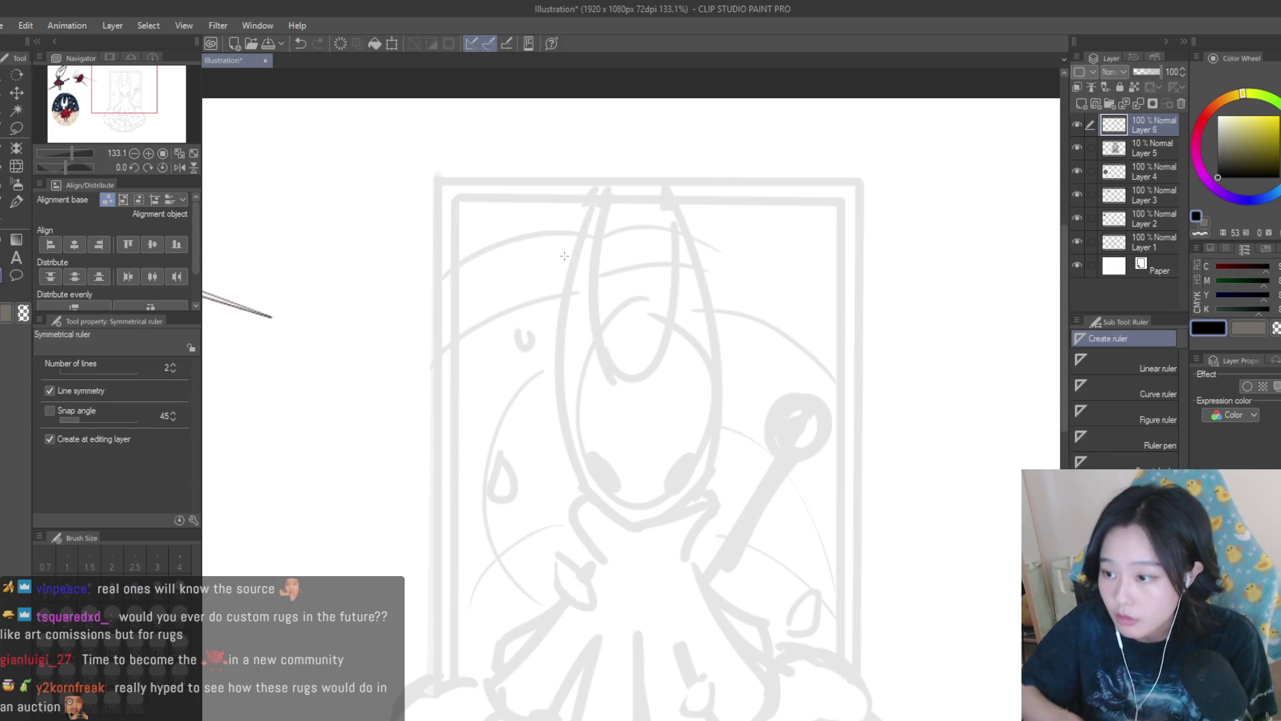
Zoom out slightly and add a vertical symmetrical ruler to Layer 6.
key(ctrl+minus)
scroll(585, 409, up, 2)
drag(651, 257, 650, 401)
key(p)
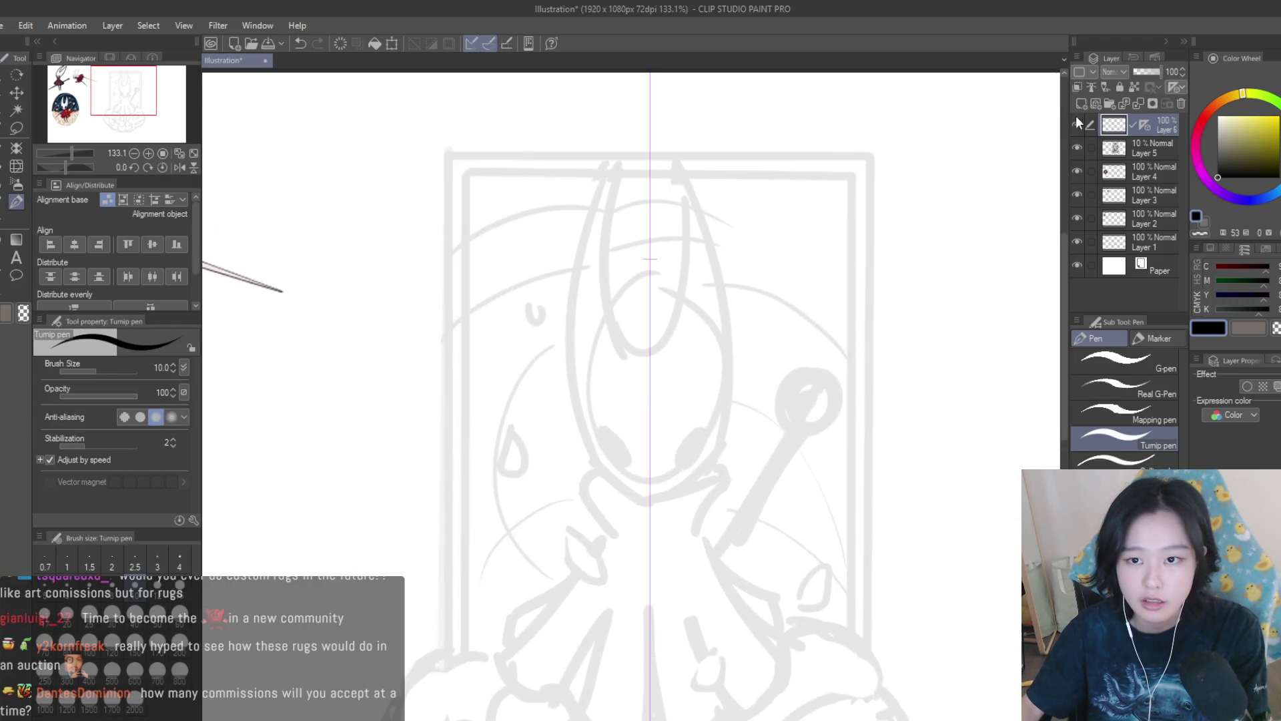
key(ctrl+z)
Ink the mirrored inner curve between the horns and the mask's outer edges.
mouse_move(680, 197)
mouse_down()
mouse_move(657, 342)
mouse_move(664, 327)
mouse_move(650, 342)
mouse_up()
key(ctrl+z)
key(ctrl+z)
mouse_move(692, 197)
mouse_down()
mouse_move(733, 471)
mouse_move(732, 415)
mouse_up()
key(ctrl+z)
key(ctrl+z)
drag(687, 193, 705, 445)
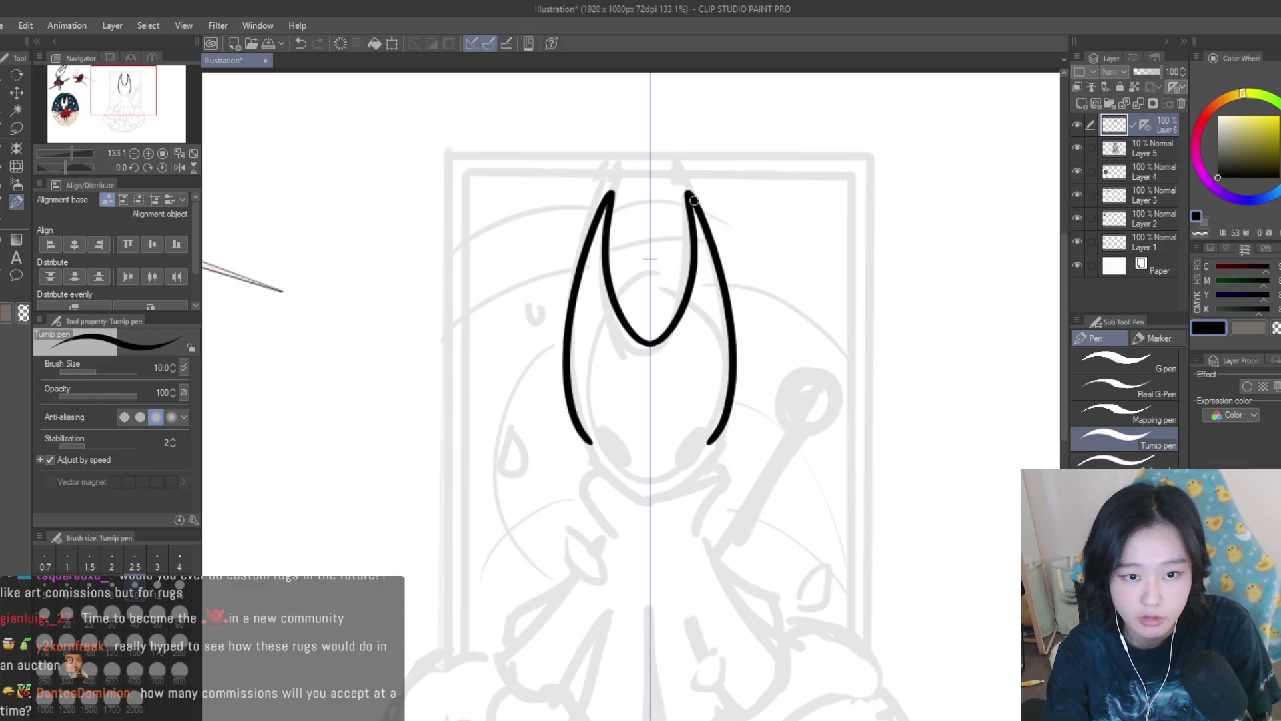
Redraw the lower mask edges so they meet closer together at the chin.
key(ctrl+z)
key(ctrl+y)
key(ctrl+z)
mouse_move(687, 194)
mouse_down()
mouse_move(707, 459)
mouse_move(728, 400)
mouse_move(682, 483)
mouse_up()
key(ctrl+z)
key(ctrl+z)
key(ctrl+z)
drag(726, 411, 660, 492)
key(ctrl+z)
key(ctrl+z)
key(ctrl+z)
key(ctrl+z)
drag(726, 412, 658, 496)
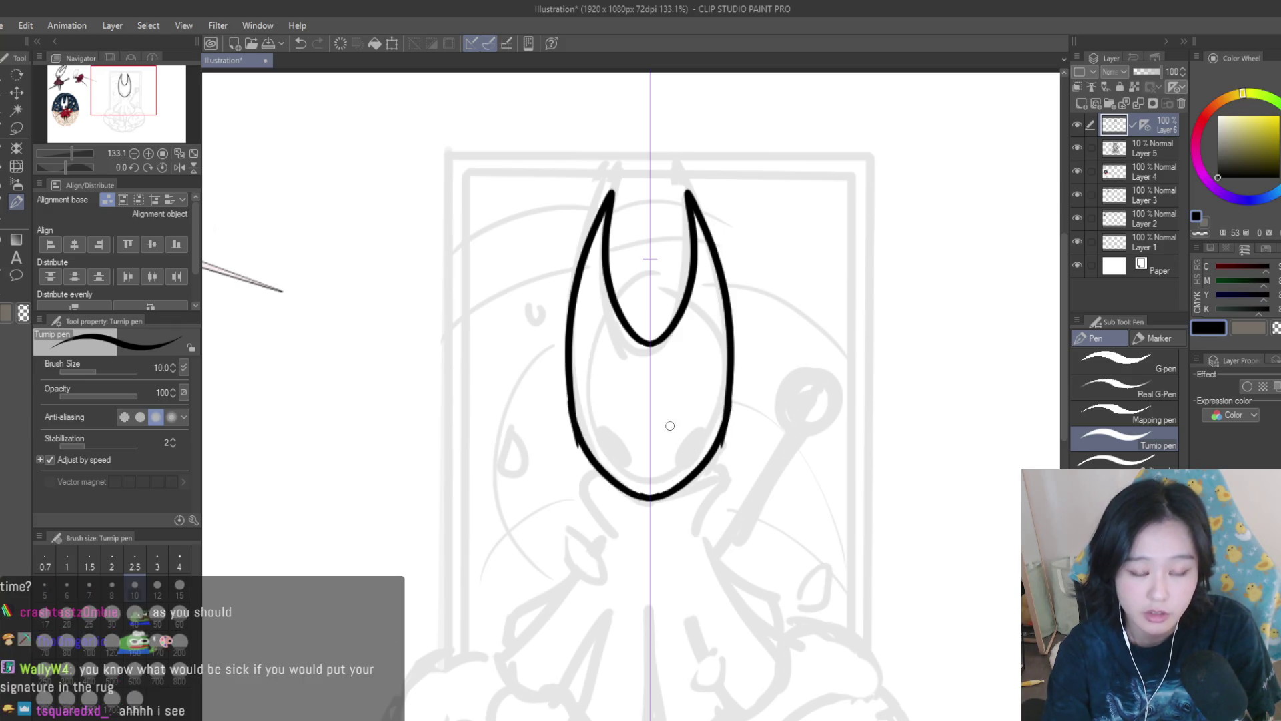
scroll(800, 289, down, 2)
scroll(801, 289, down, 3)
scroll(632, 320, up, 5)
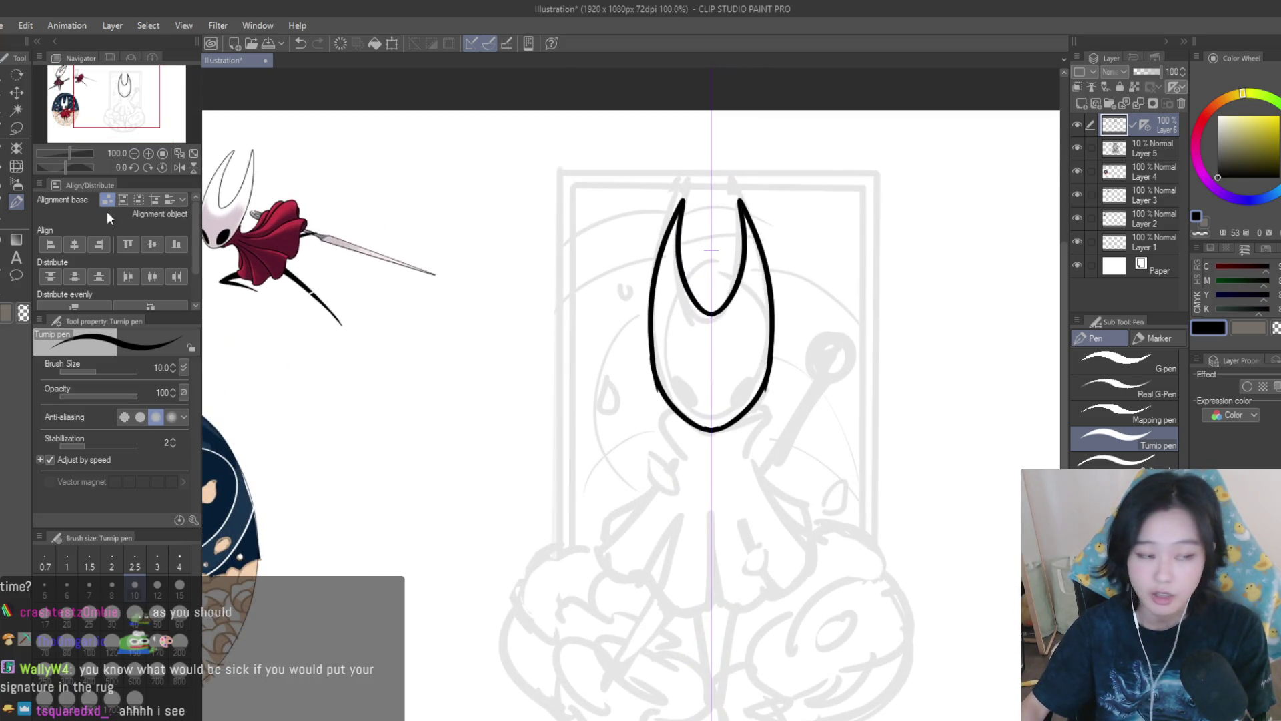
click(6, 228)
scroll(719, 458, up, 3)
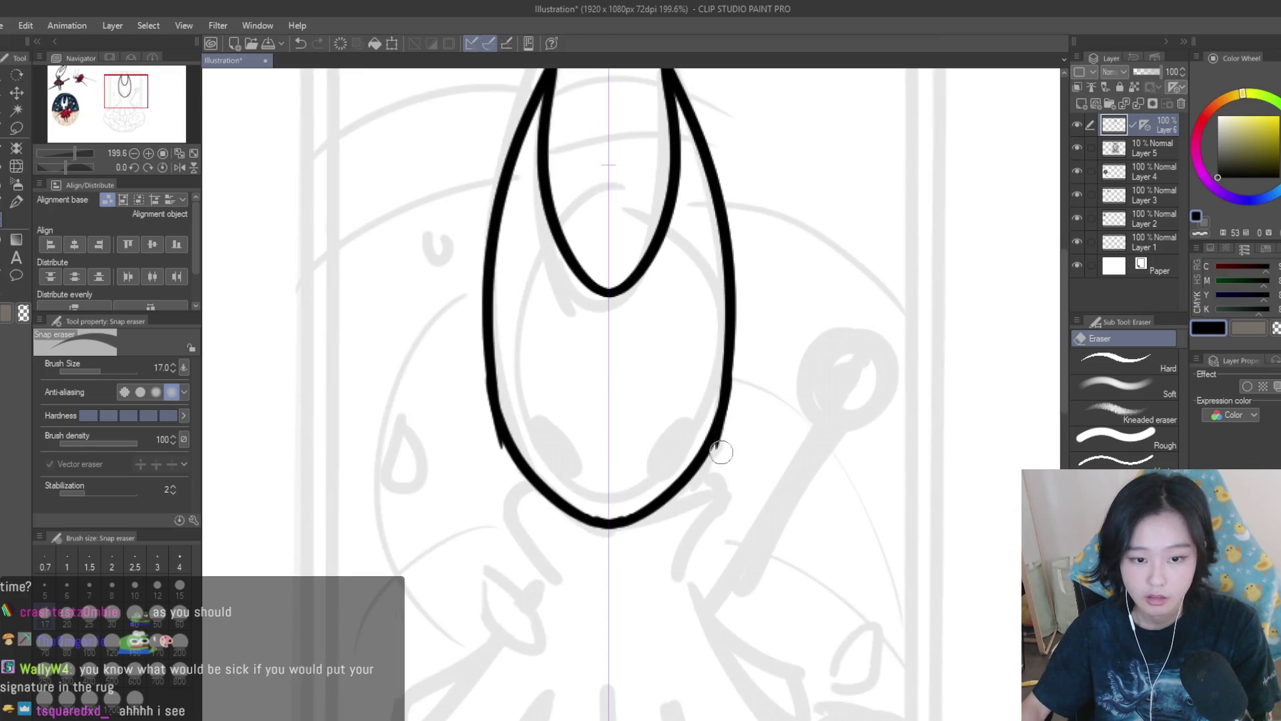
Lasso-select the inner curve between Hornet's horns.
scroll(717, 453, down, 4)
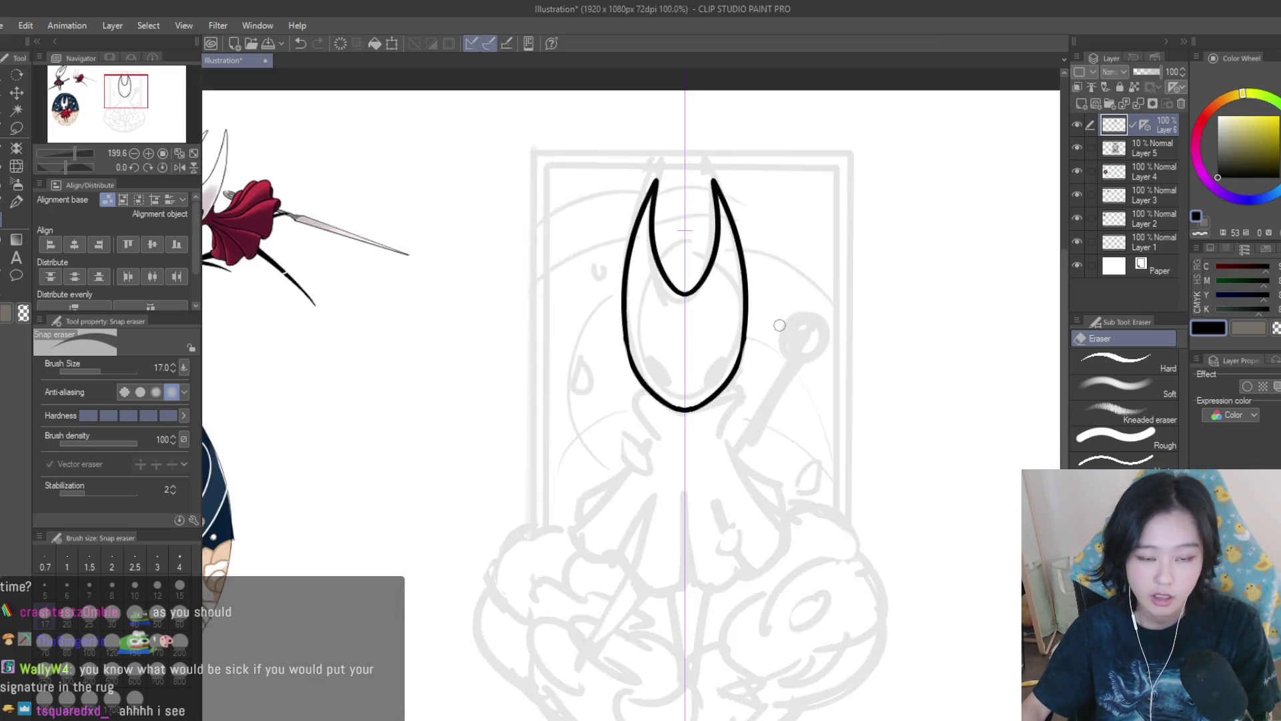
scroll(857, 380, up, 1)
click(17, 202)
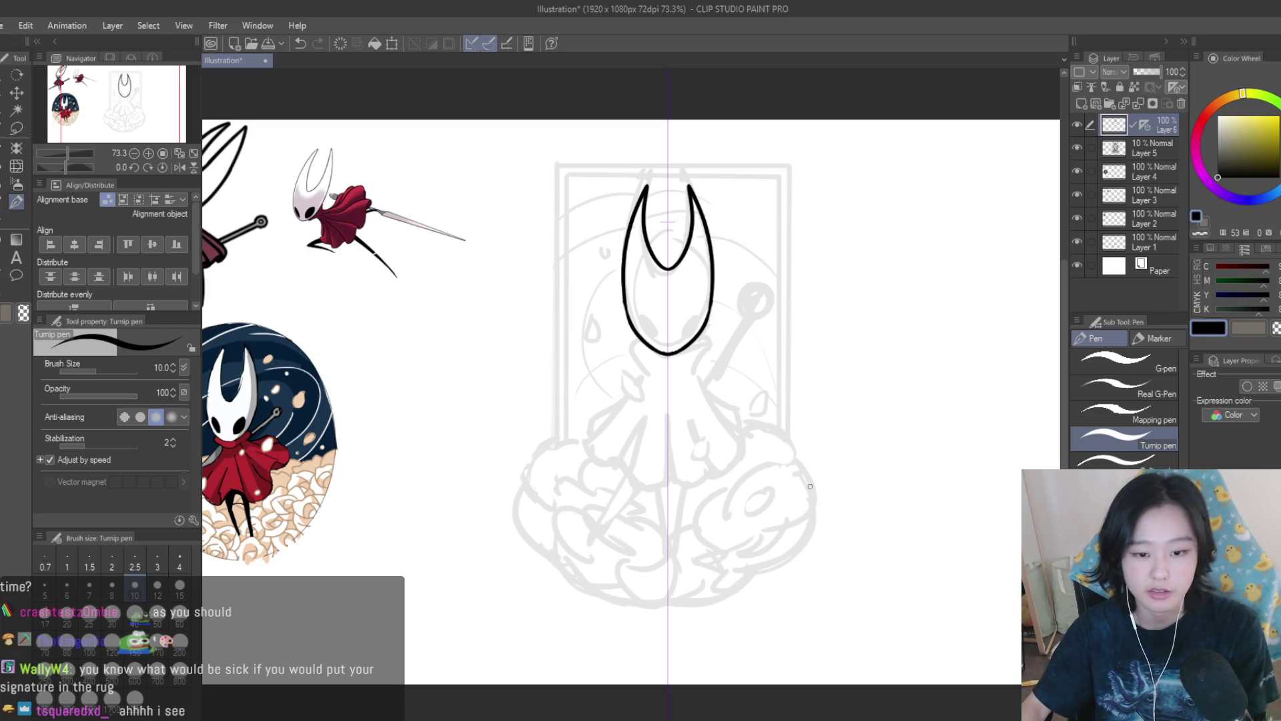
scroll(814, 494, up, 2)
scroll(811, 413, down, 4)
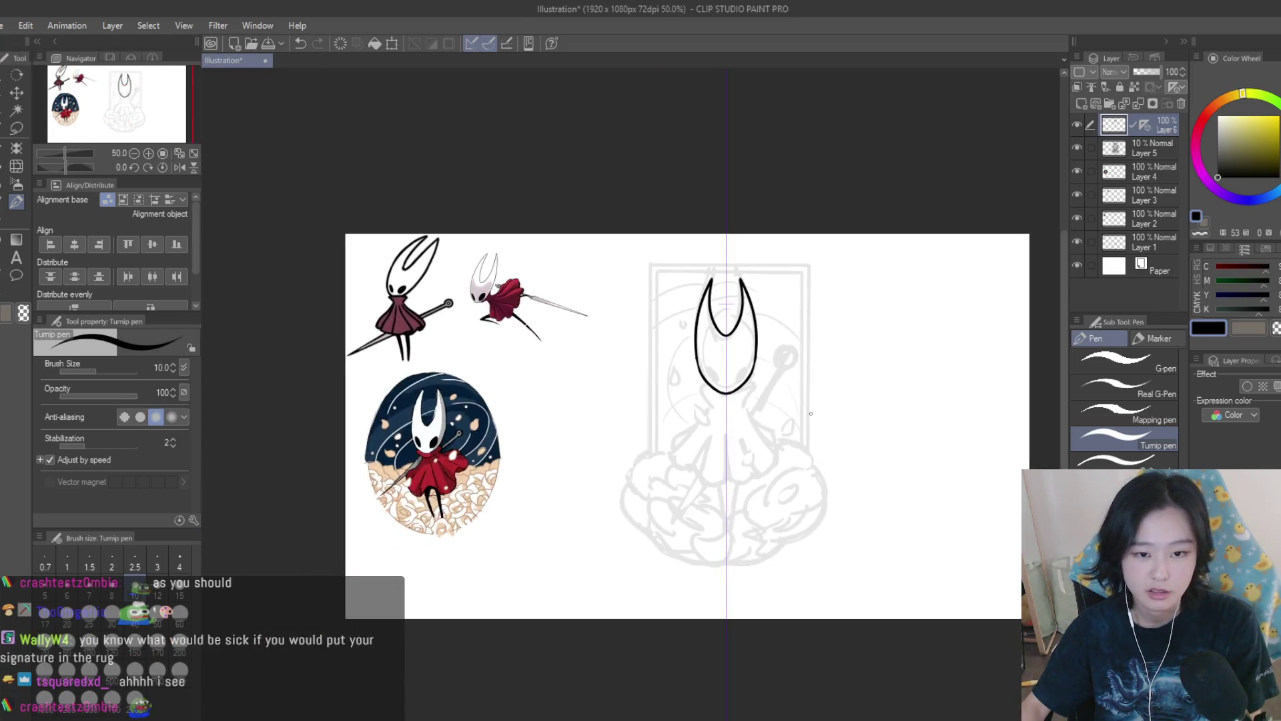
scroll(811, 413, up, 2)
click(17, 127)
scroll(612, 150, up, 3)
mouse_move(609, 141)
mouse_down()
mouse_move(623, 386)
mouse_move(609, 144)
mouse_up()
Stretch the selected inner horn curve downward with Ctrl+T, confirm, and deselect.
key(ctrl+t)
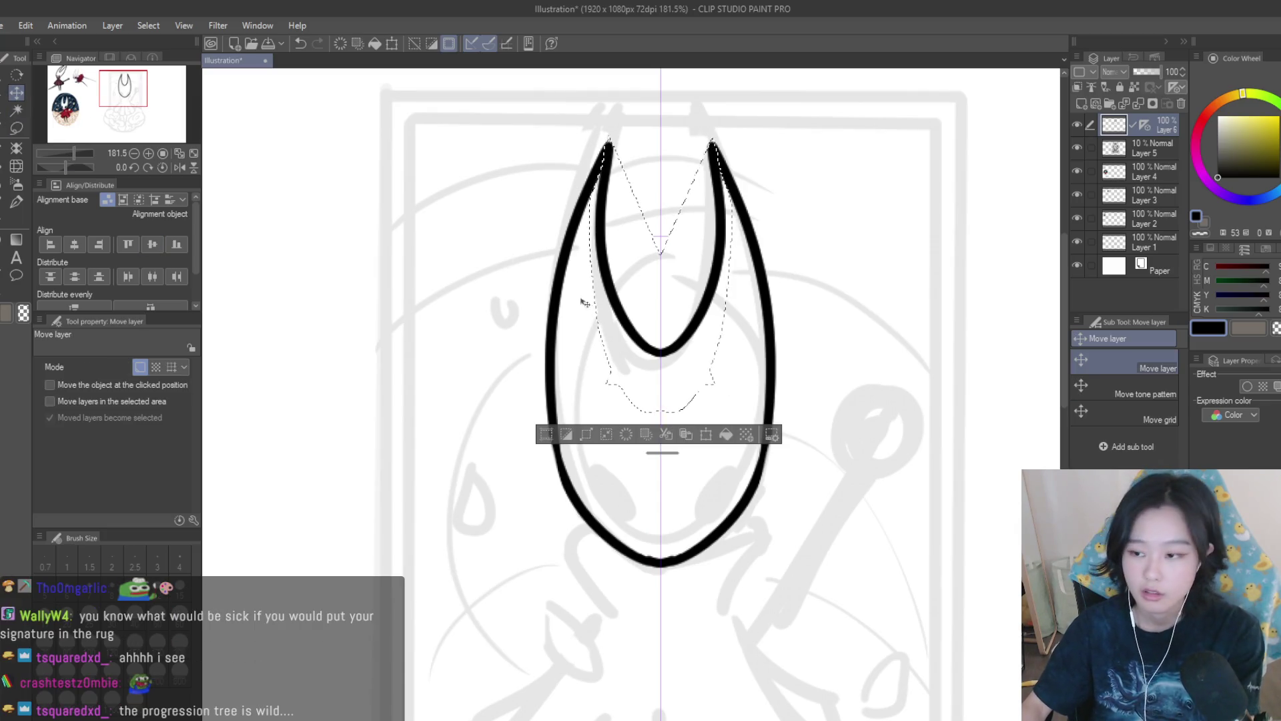
scroll(661, 345, down, 1)
mouse_move(664, 399)
mouse_down()
mouse_move(664, 473)
mouse_move(664, 442)
mouse_up()
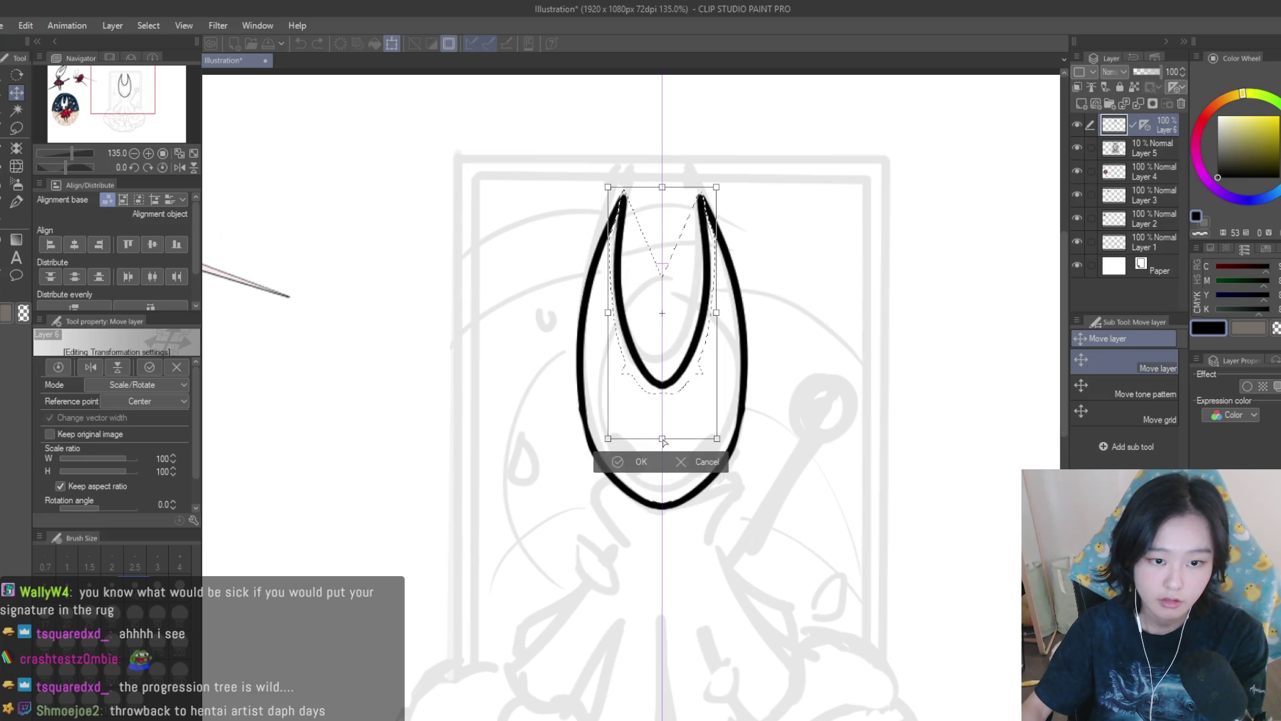
key(minus)
key(Return)
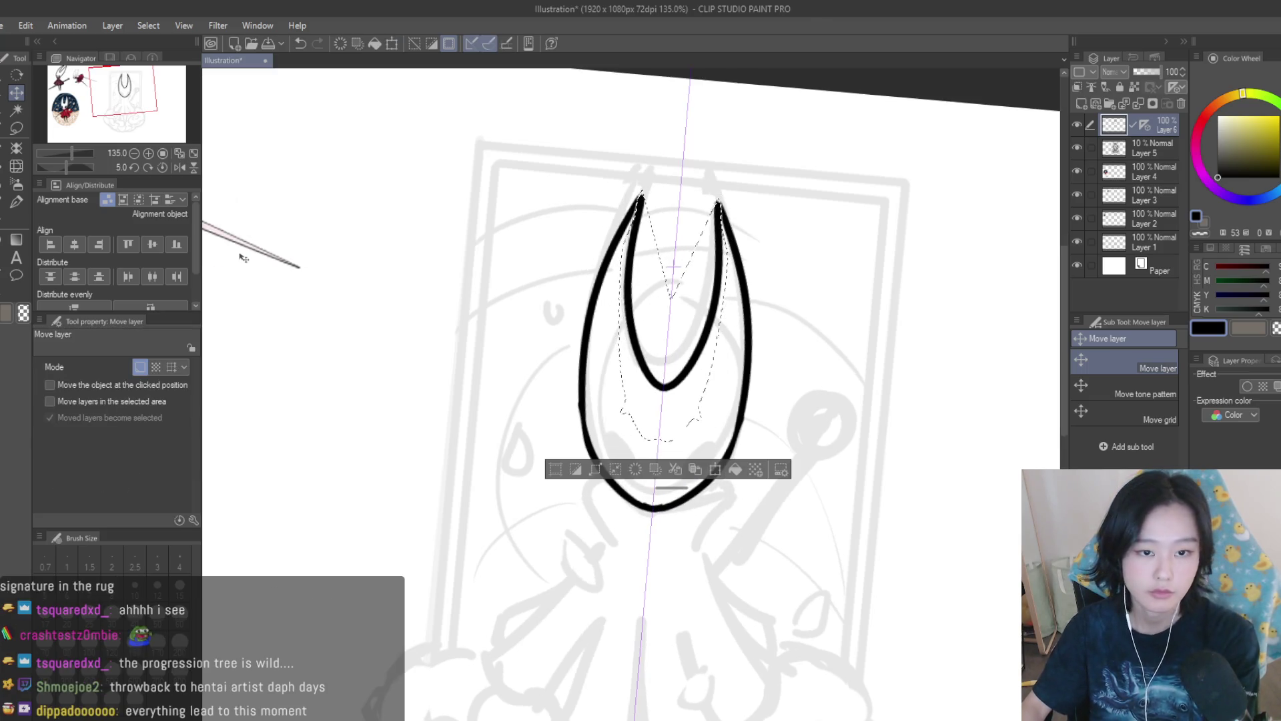
key(ctrl+d)
click(163, 153)
Ink a pair of mirrored small squares below Hornet's mask with the pen.
click(163, 167)
click(16, 201)
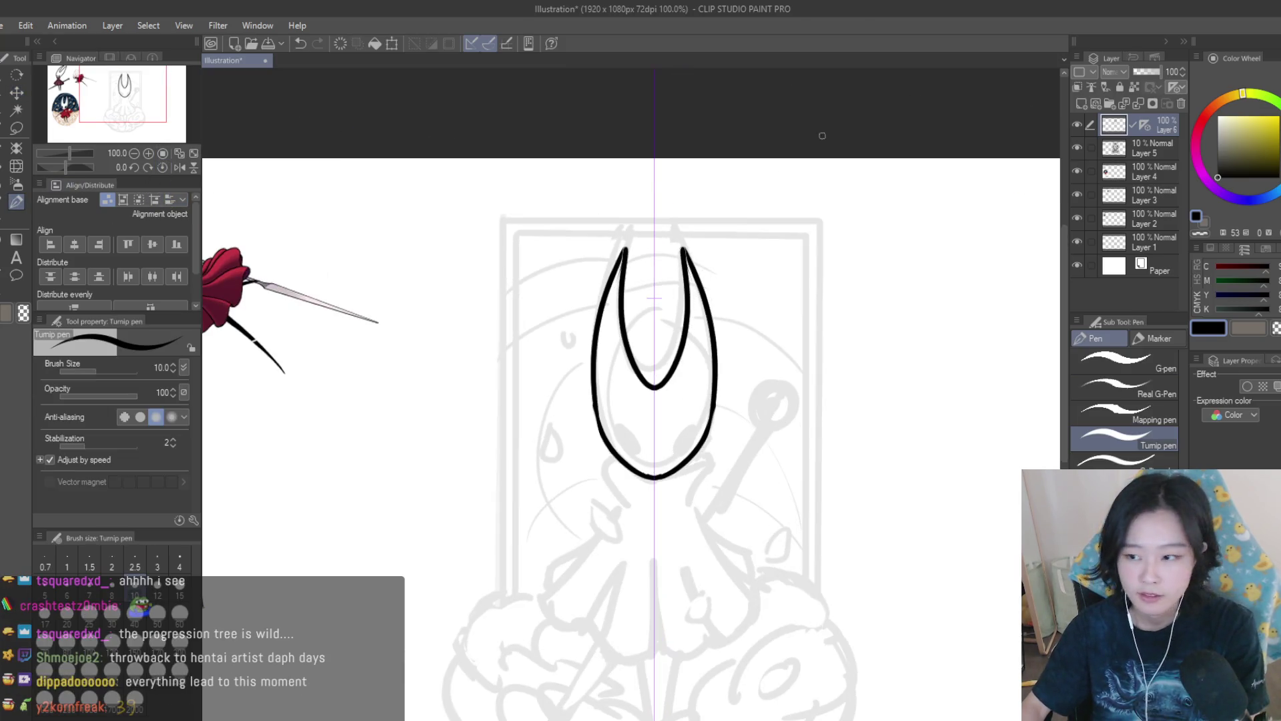
scroll(901, 408, up, 3)
mouse_move(719, 383)
mouse_down()
mouse_move(696, 434)
mouse_move(753, 386)
mouse_up()
Remove the mirrored squares and draw a small stamp box on new Layer 7.
scroll(768, 381, down, 4)
scroll(792, 377, up, 2)
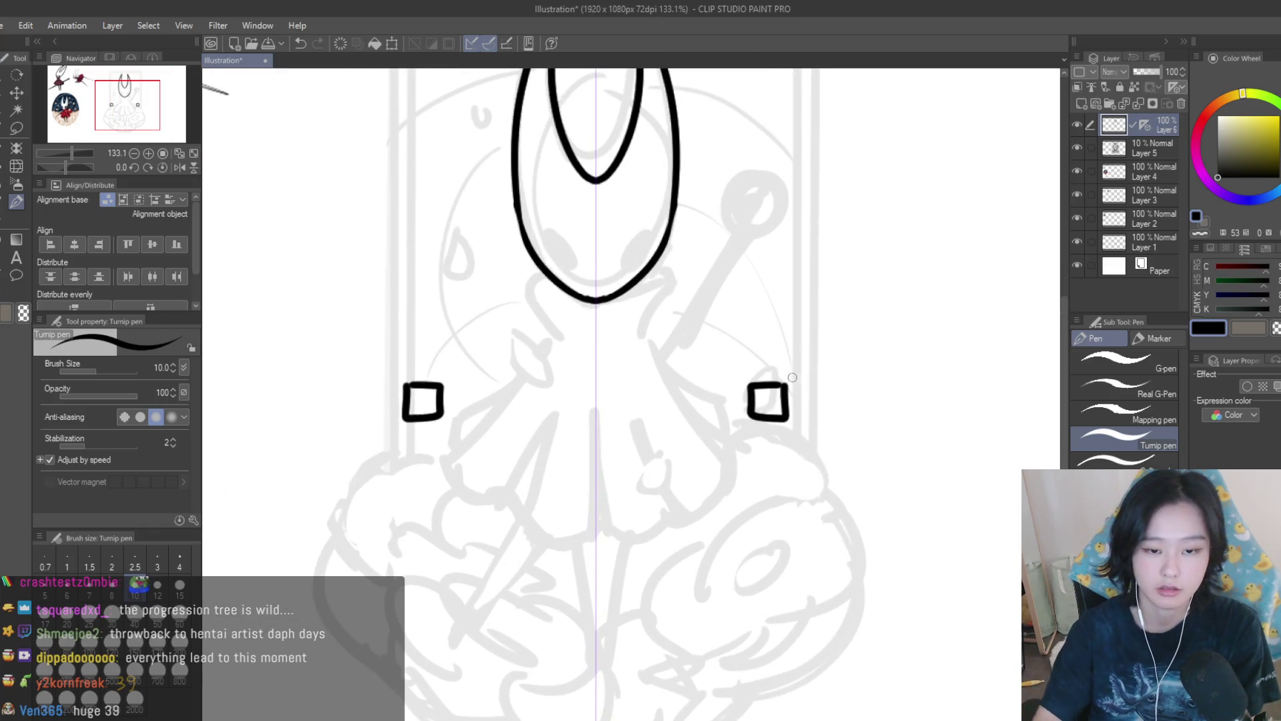
key(ctrl+z)
click(1082, 105)
scroll(734, 374, up, 4)
mouse_move(770, 371)
mouse_down()
mouse_move(706, 372)
mouse_move(697, 451)
mouse_up()
mouse_move(771, 372)
mouse_down()
mouse_move(777, 457)
mouse_move(694, 457)
mouse_up()
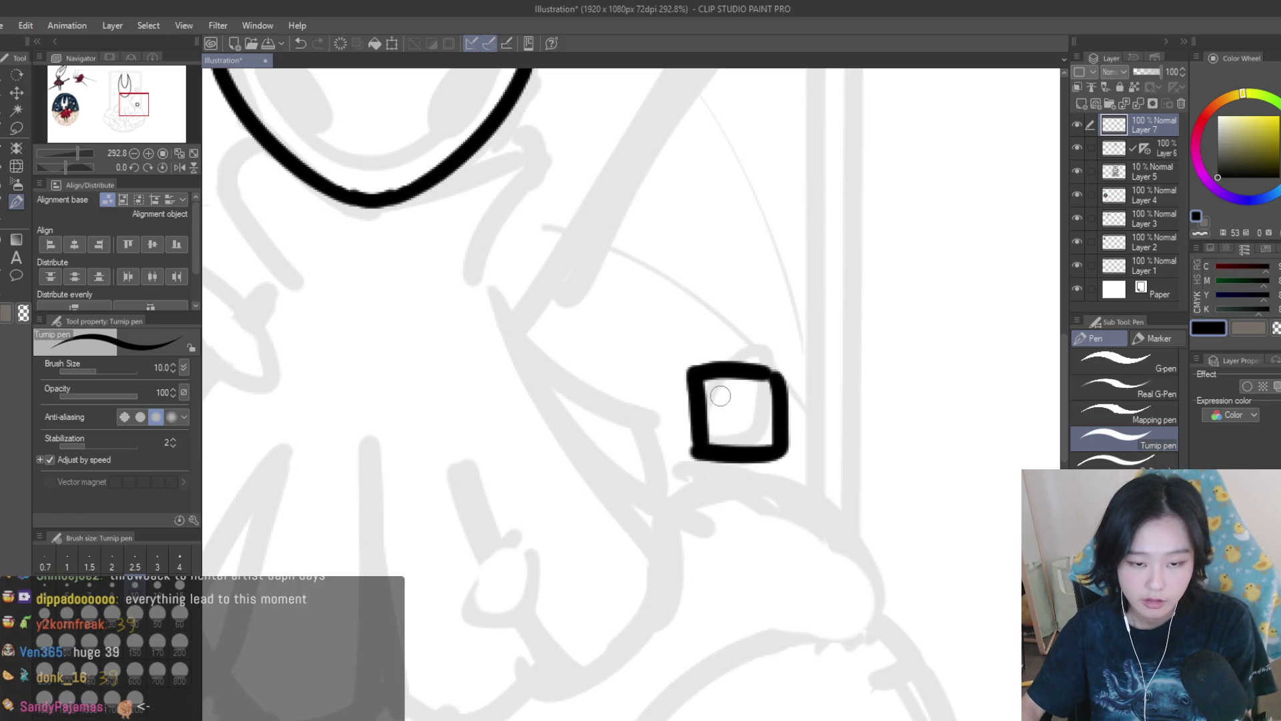
Undo a stray stroke and shrink the brush to size 6 to write 三 in the stamp.
key(ctrl+z)
key(ctrl+z)
key(ctrl+z)
key(bracketleft)
key(bracketleft)
key(bracketleft)
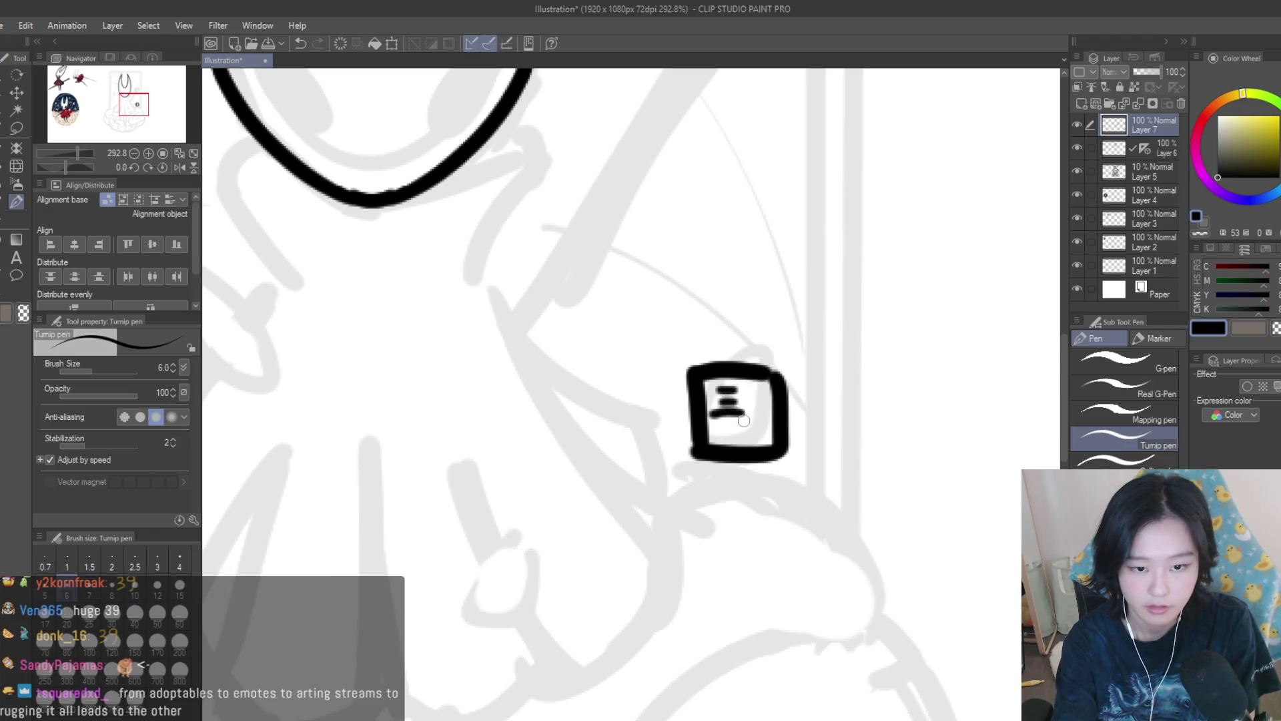
scroll(744, 420, down, 6)
scroll(873, 326, up, 3)
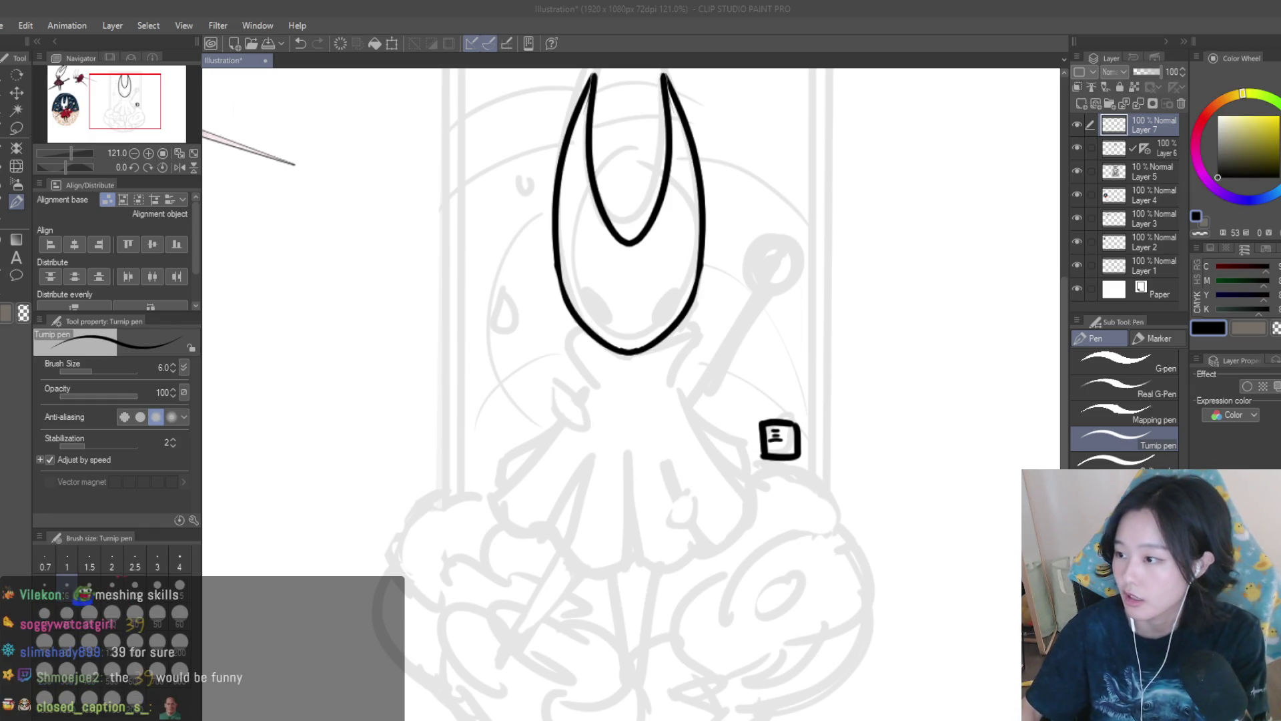
Undo the shaky stamp strokes and redraw the box edges beside the needle.
scroll(800, 440, up, 10)
drag(697, 455, 777, 461)
scroll(779, 443, down, 8)
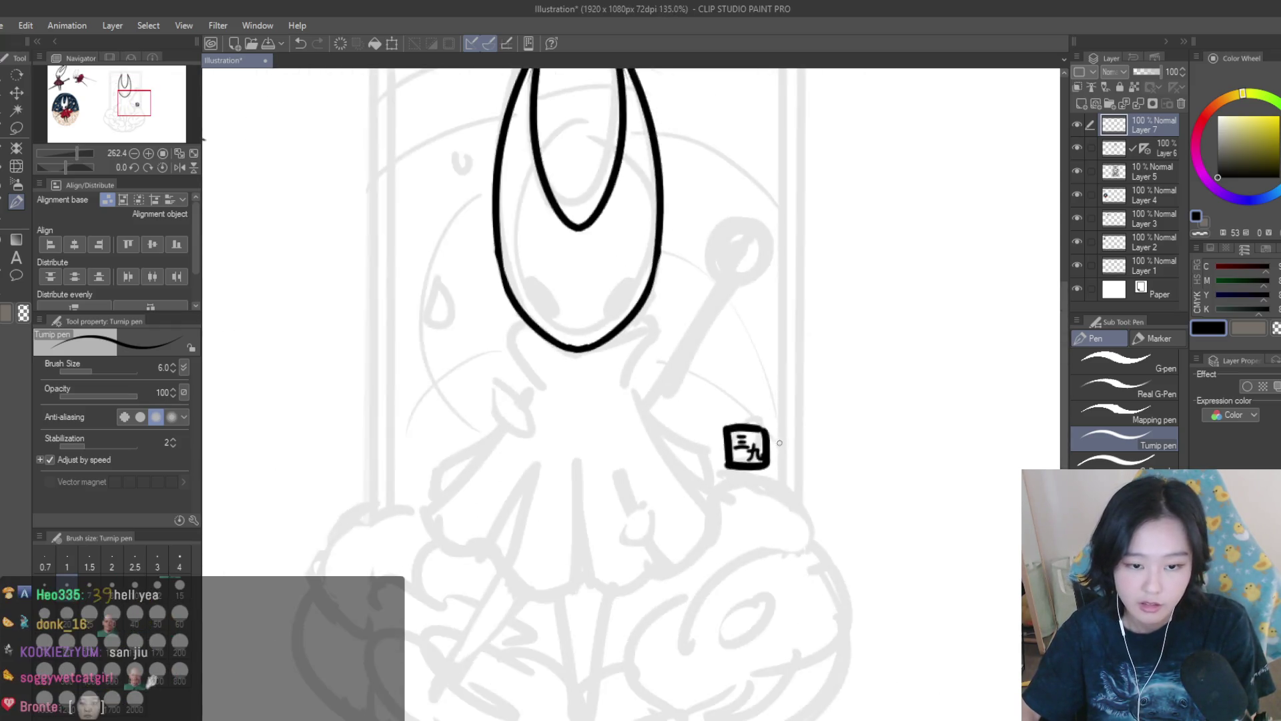
scroll(784, 443, down, 5)
scroll(793, 442, up, 7)
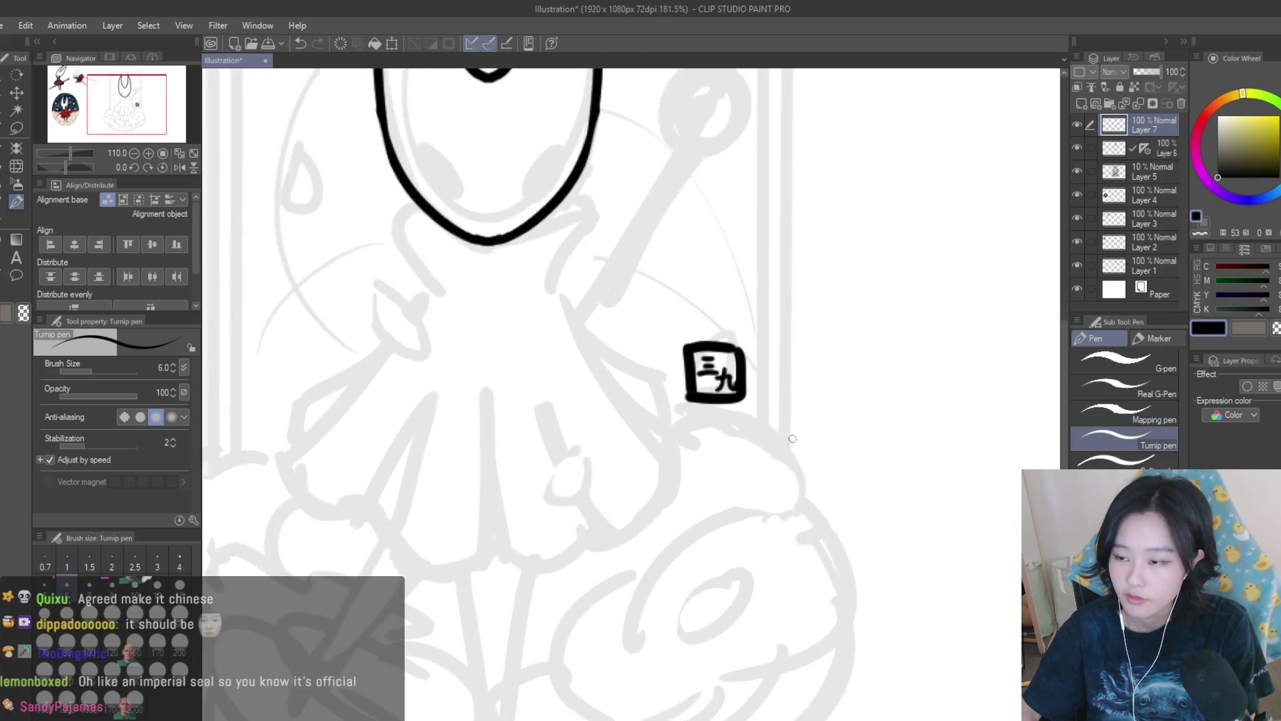
scroll(794, 441, up, 5)
key(ctrl+z)
key(ctrl+z)
key(ctrl+z)
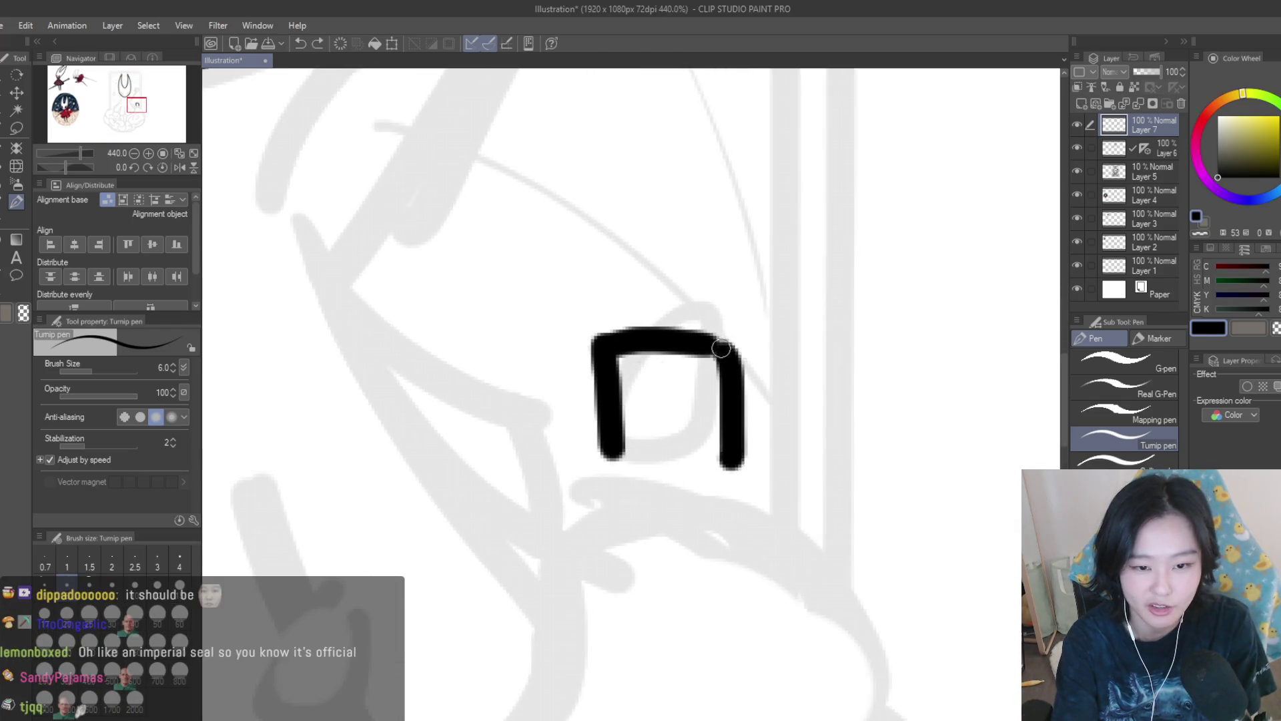
key(ctrl+z)
key(ctrl+z)
key(ctrl+z)
mouse_move(738, 280)
mouse_down()
mouse_move(633, 284)
mouse_move(624, 442)
mouse_up()
key(ctrl+z)
mouse_move(737, 275)
mouse_down()
mouse_move(742, 464)
mouse_move(644, 462)
mouse_up()
key(ctrl+z)
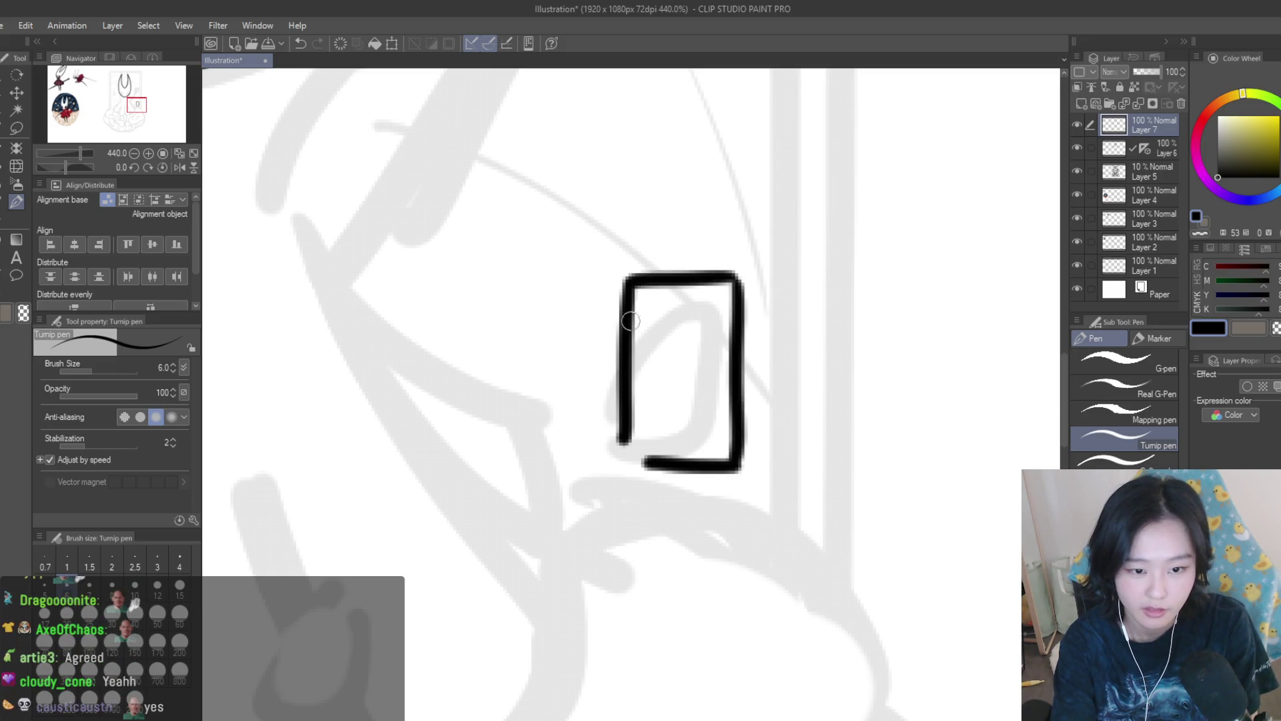
key(ctrl+z)
drag(624, 273, 652, 457)
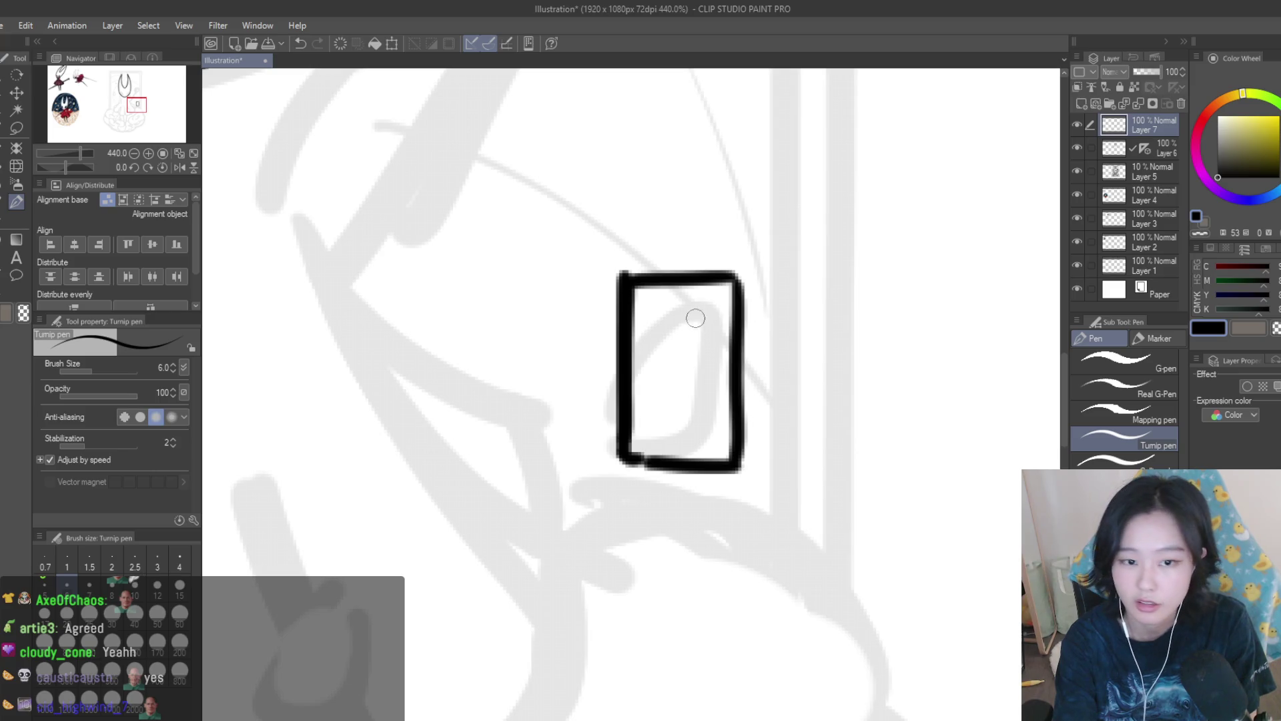
Write 三 inside the box with 九 beneath it, redoing the misshapen 九 strokes.
drag(667, 323, 706, 322)
mouse_move(654, 338)
mouse_down()
mouse_move(714, 337)
mouse_move(642, 441)
mouse_up()
key(ctrl+z)
drag(675, 360, 652, 416)
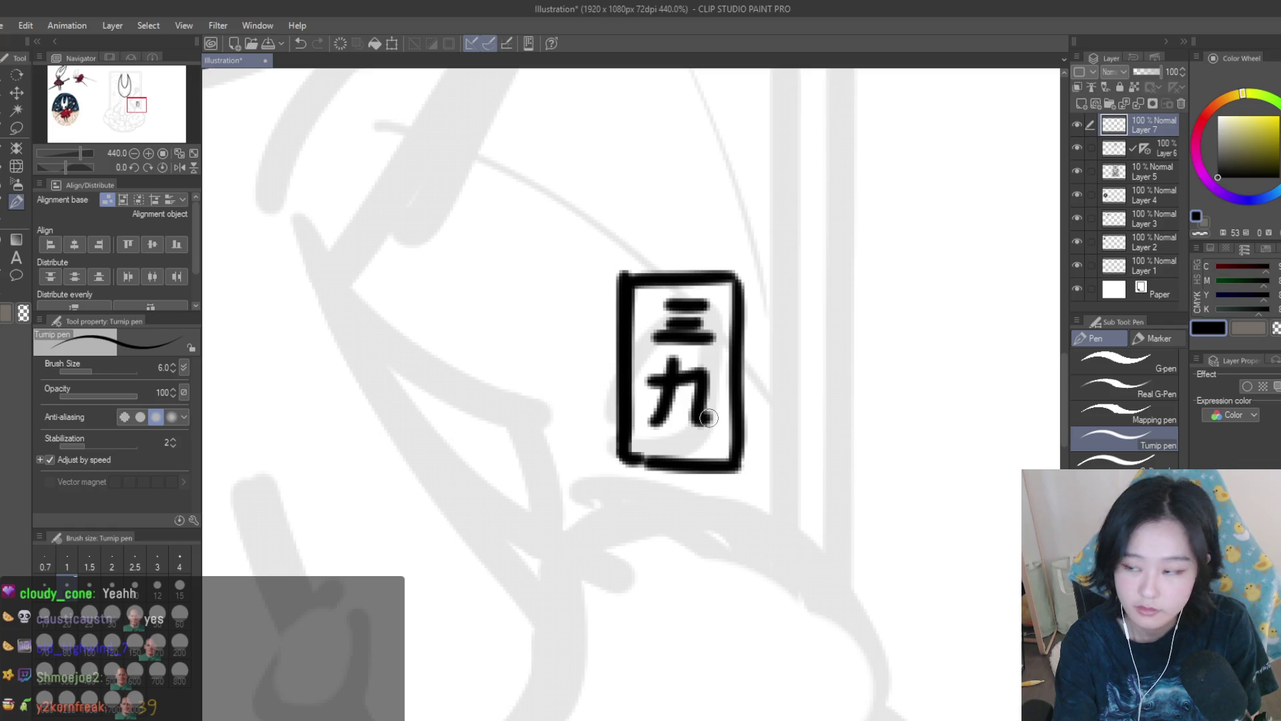
key(ctrl+z)
key(ctrl+z)
mouse_move(678, 359)
mouse_down()
mouse_move(652, 422)
mouse_move(695, 408)
mouse_up()
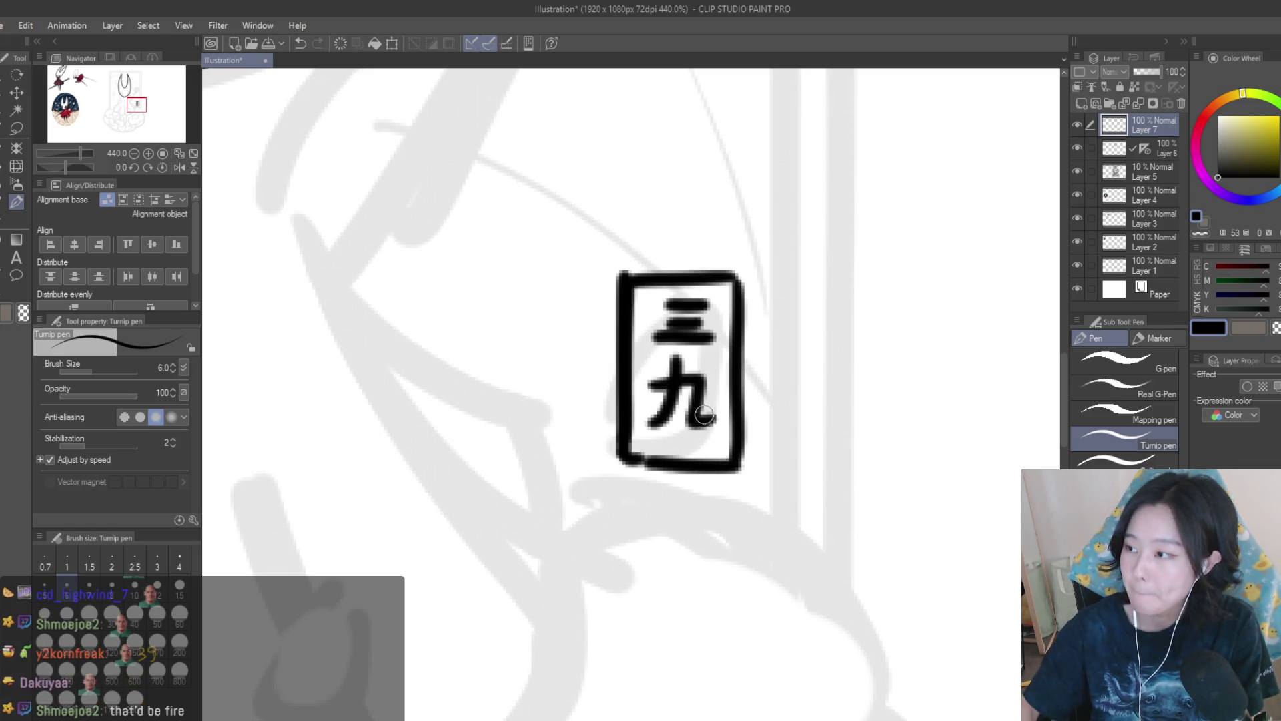
scroll(713, 416, up, 2)
scroll(720, 383, down, 15)
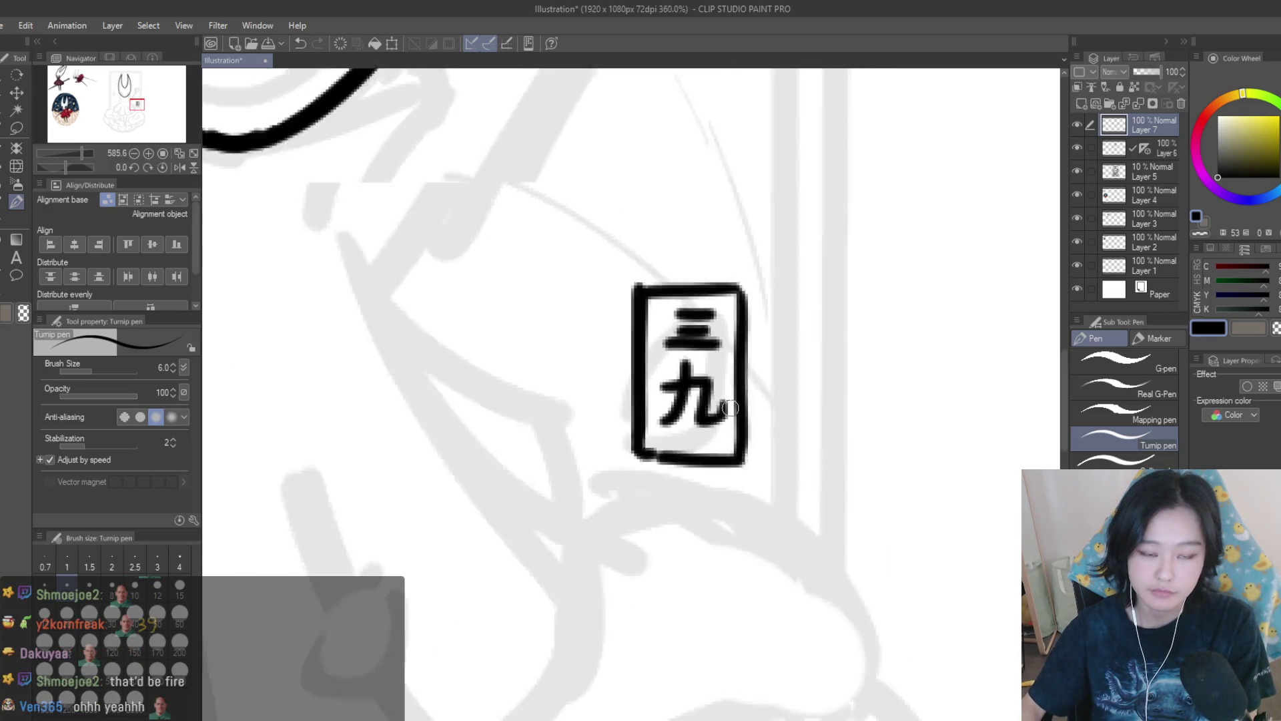
scroll(872, 378, up, 1)
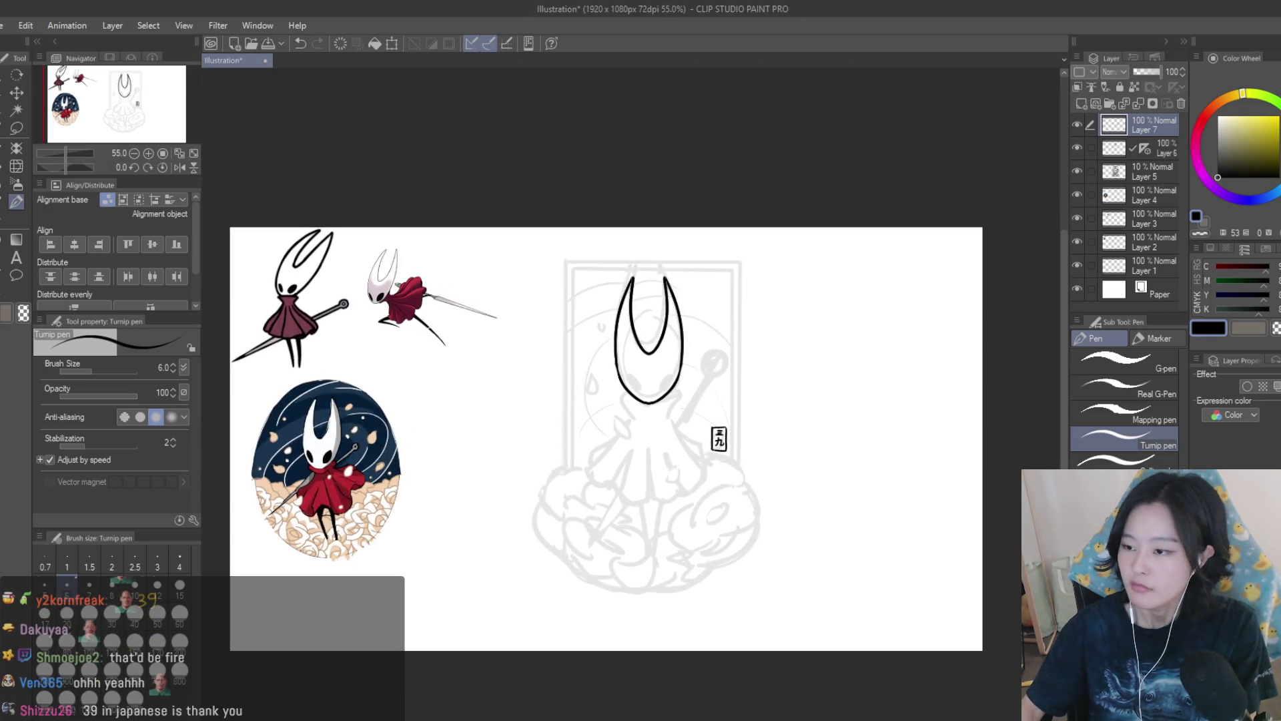
scroll(723, 437, up, 8)
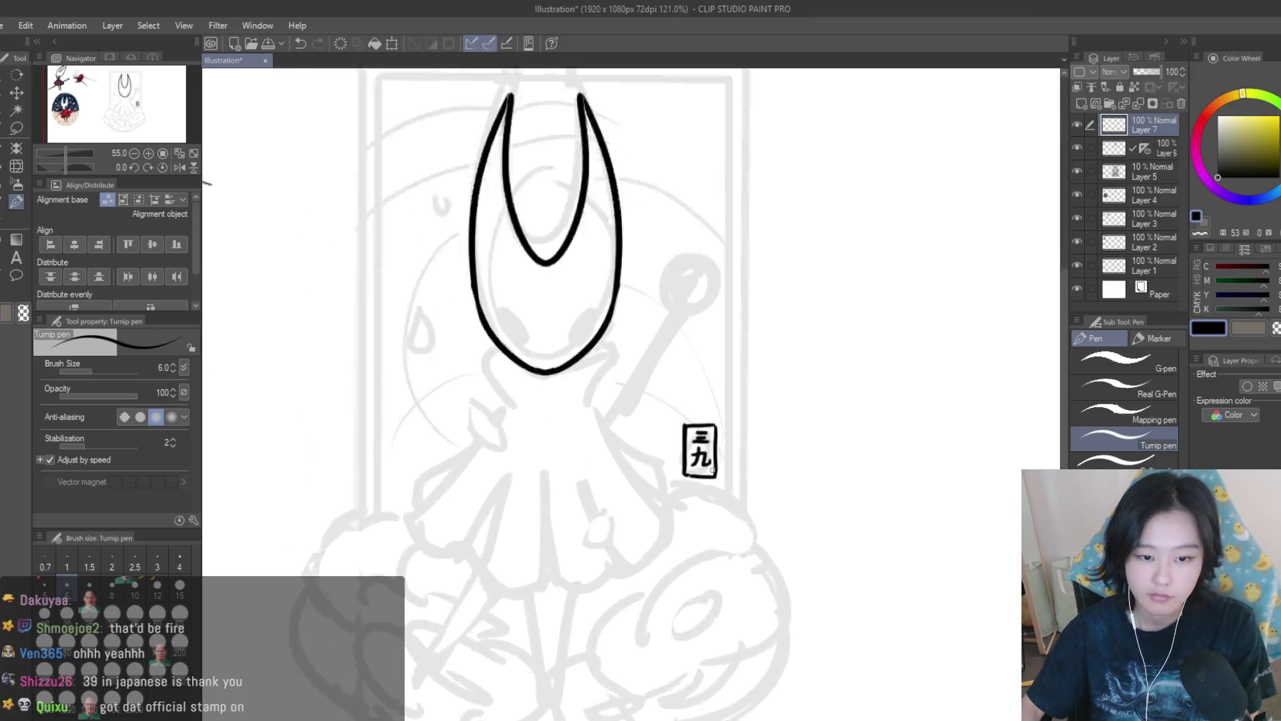
scroll(794, 373, down, 5)
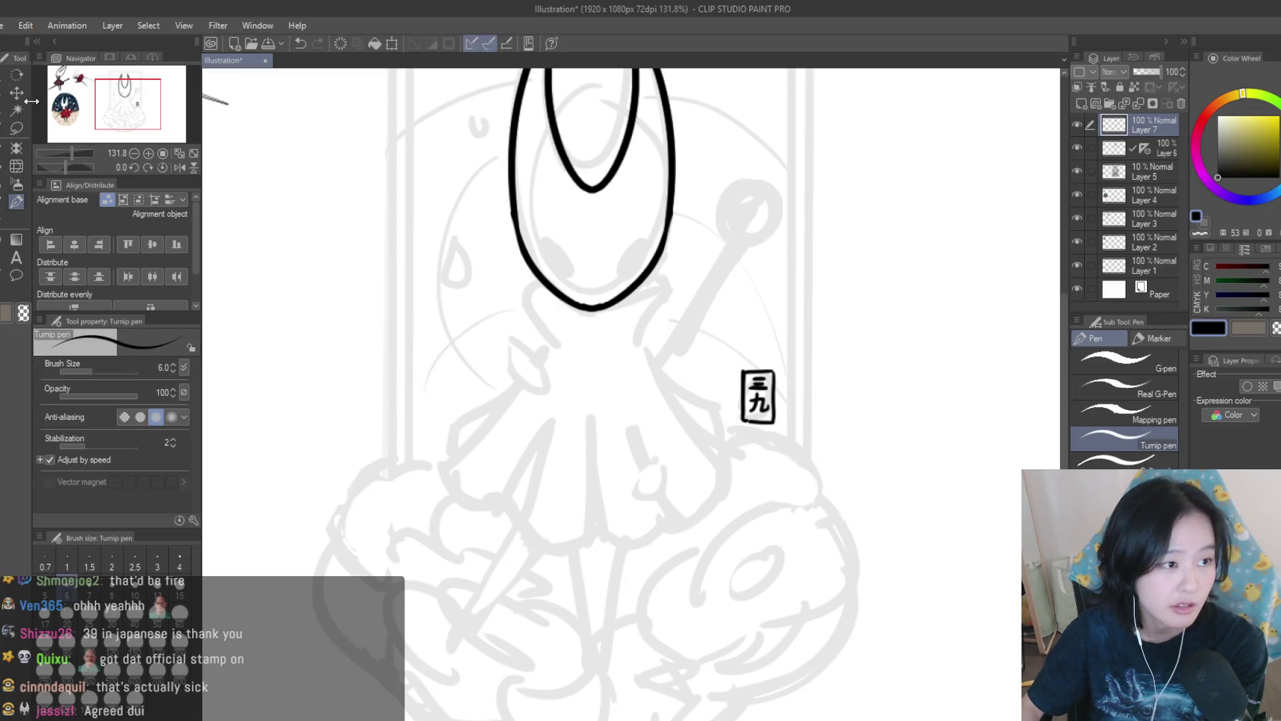
Commit the 三九 stamp's Ctrl+T transform and return to the Turnip pen.
key(ctrl+t)
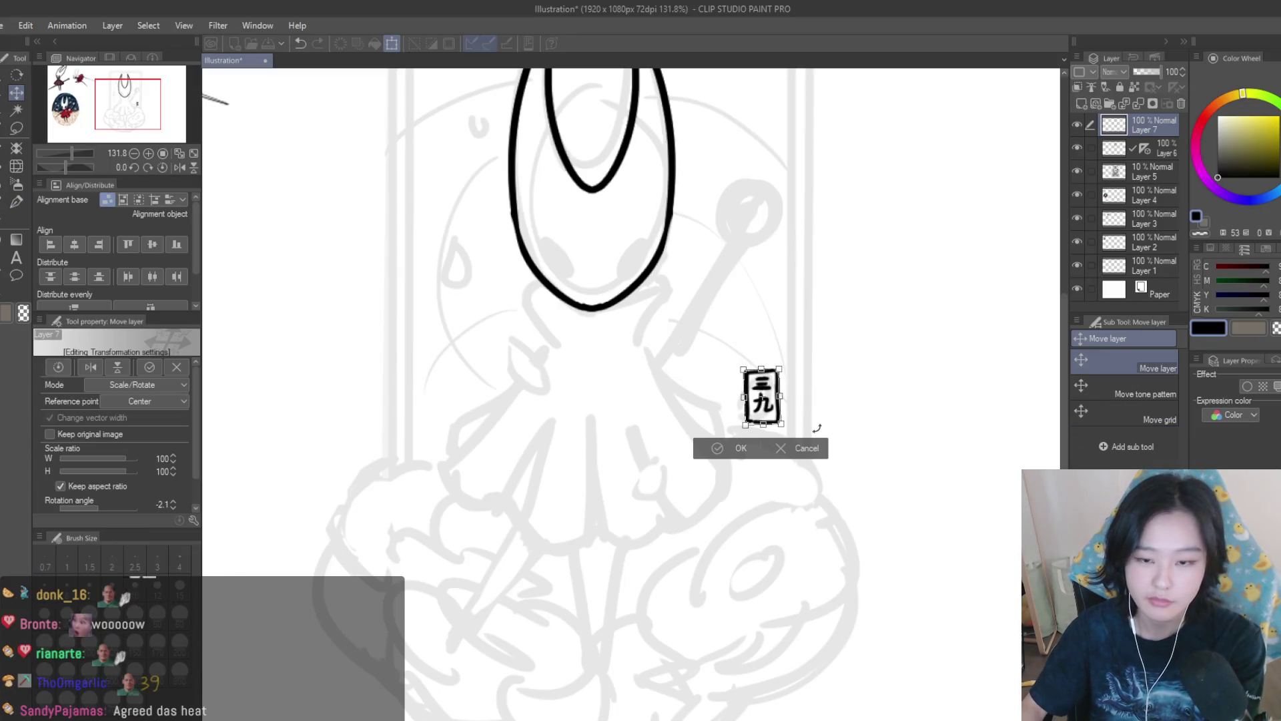
key(Return)
scroll(758, 403, down, 1)
key(p)
Move drawing onto Layer 6 with its vertical symmetry ruler.
scroll(904, 372, down, 3)
scroll(886, 352, up, 2)
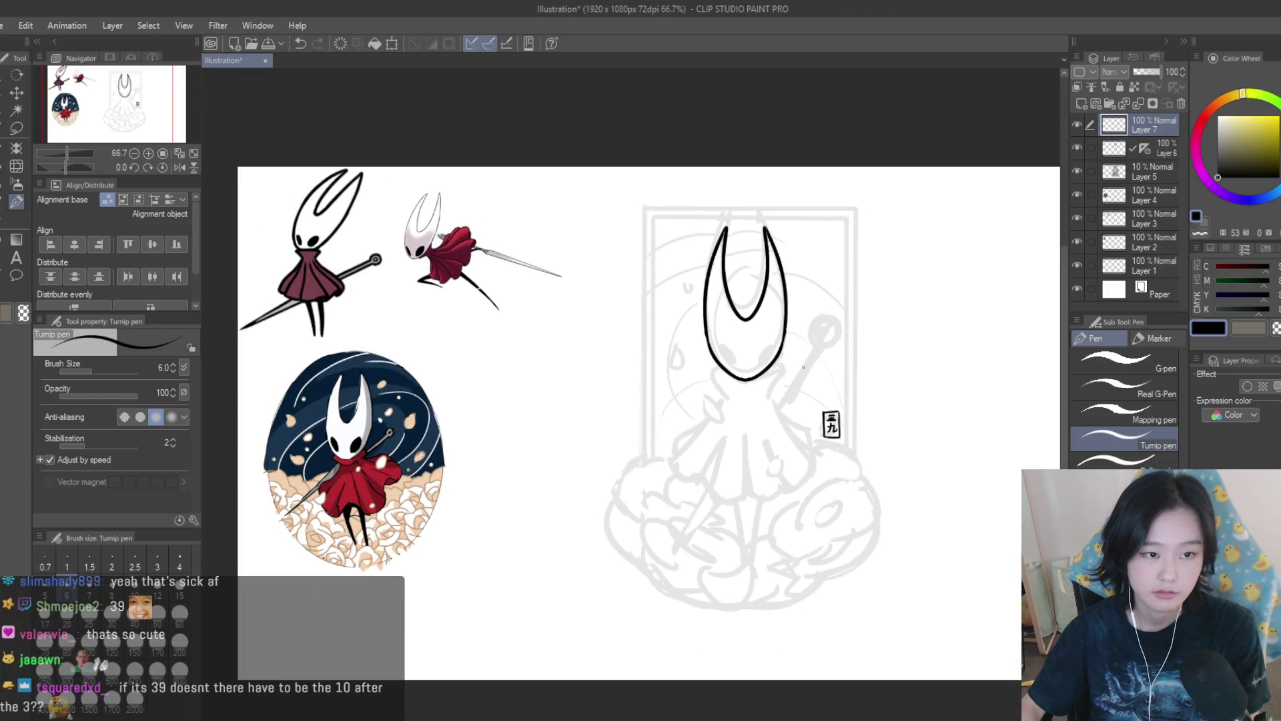
scroll(804, 366, up, 2)
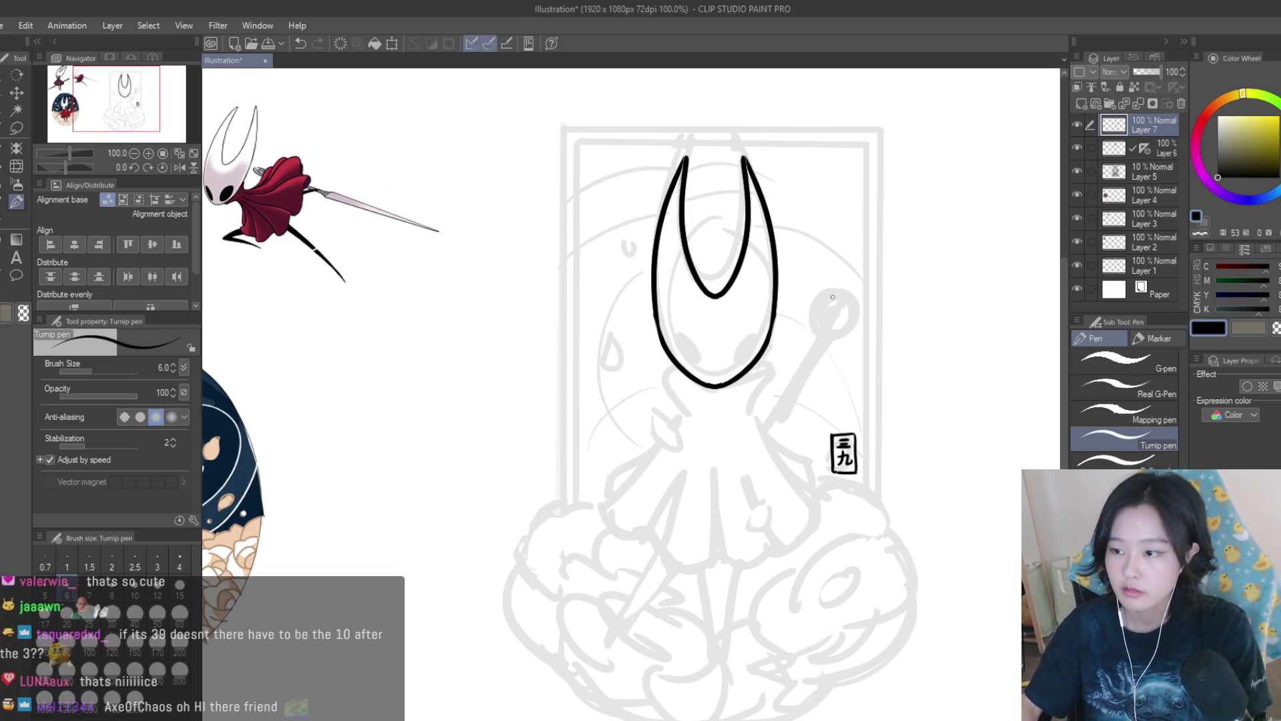
scroll(831, 292, down, 1)
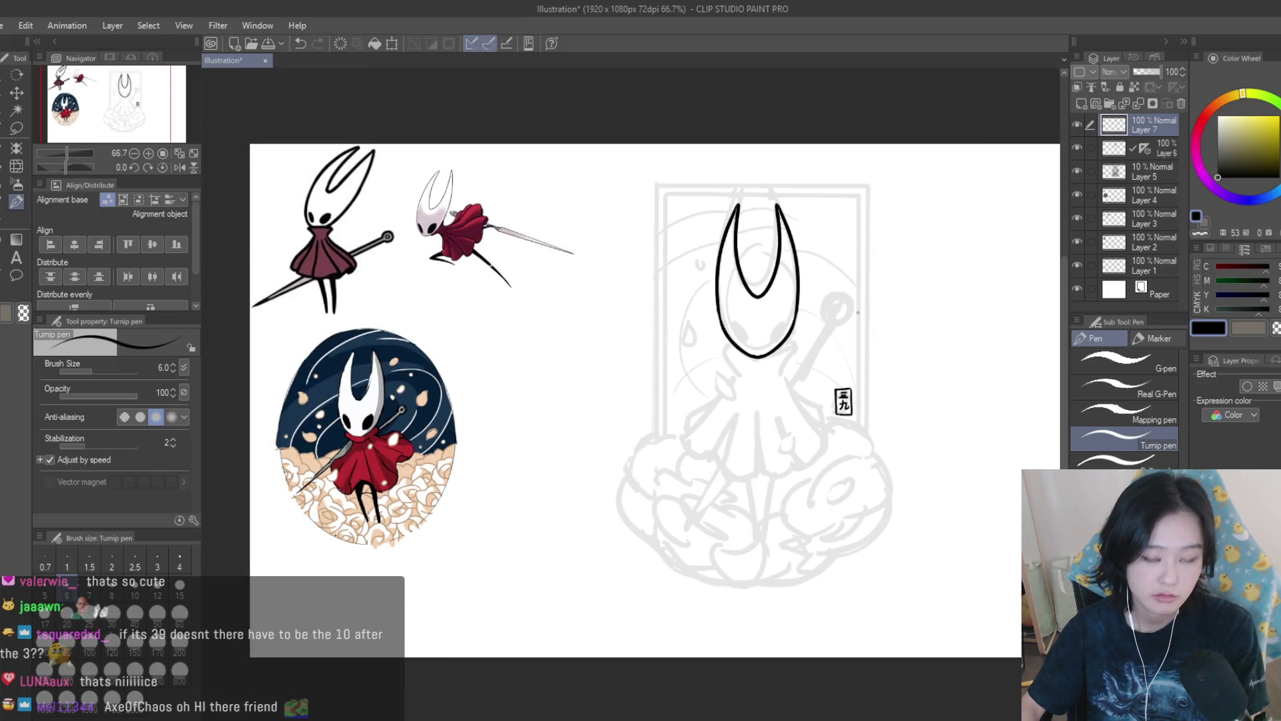
scroll(751, 328, up, 2)
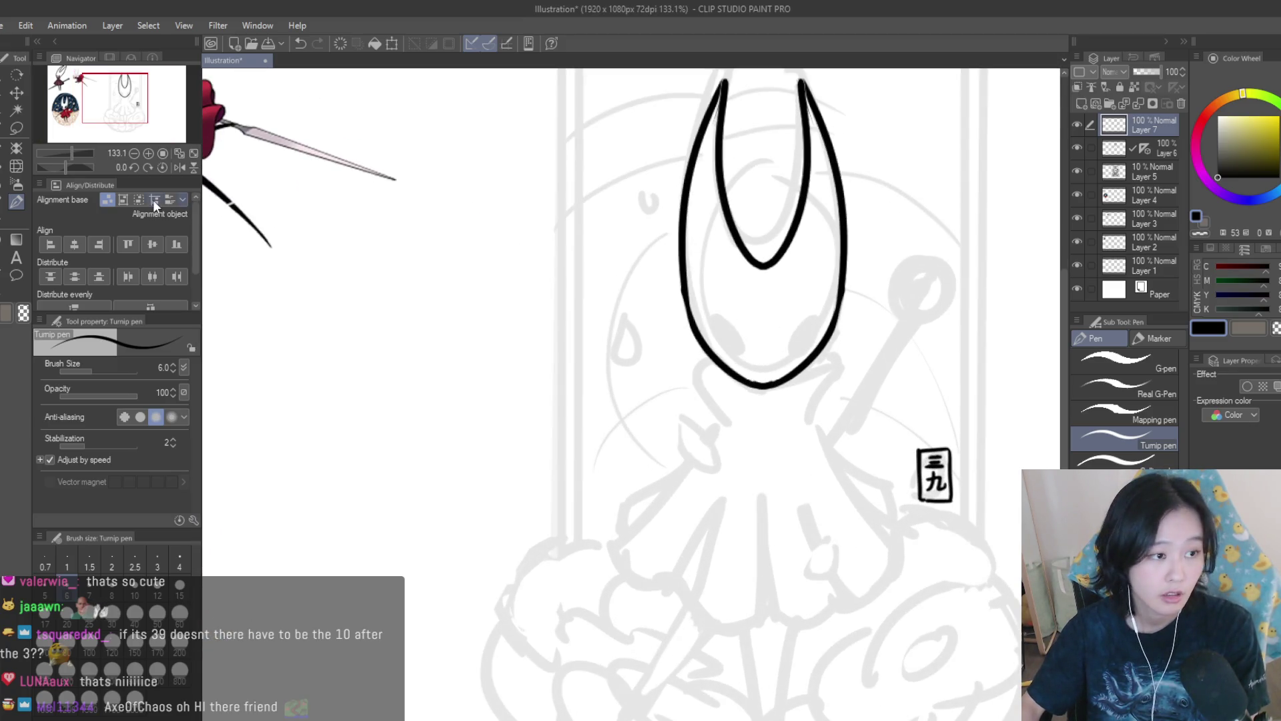
key(alt+bracketleft)
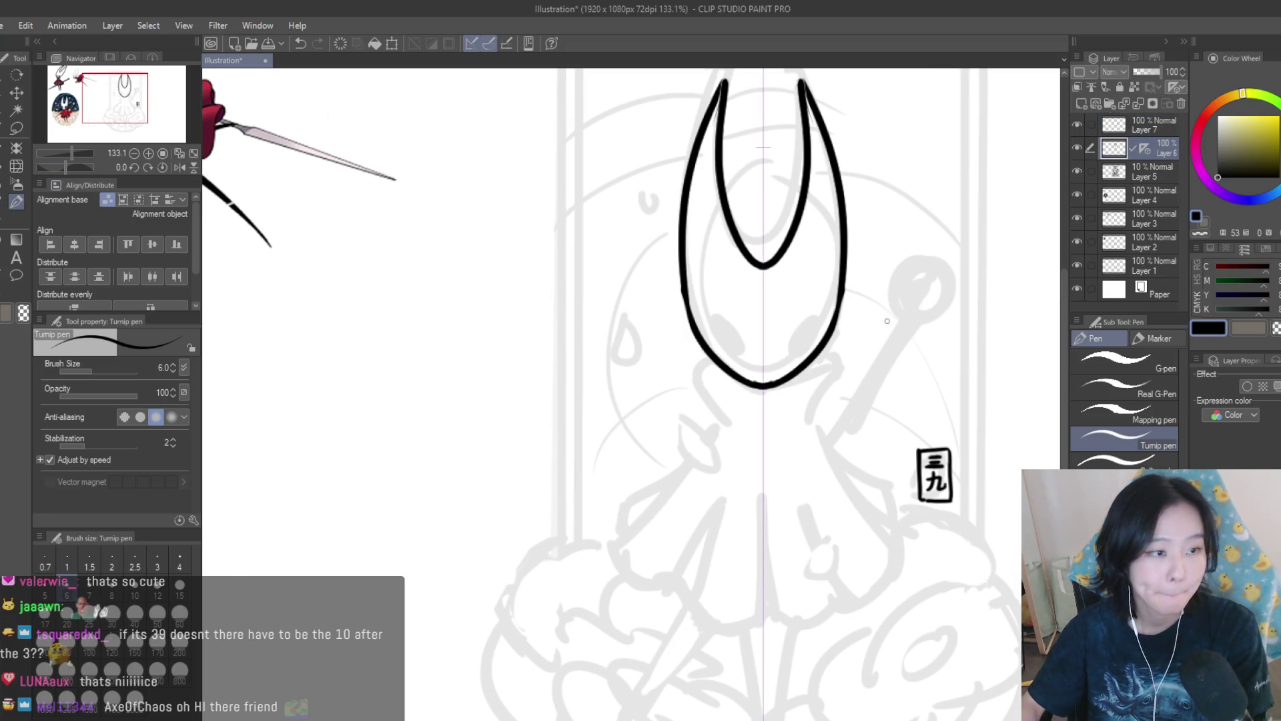
Draw two mirrored black oval eyes in Hornet's head.
scroll(806, 313, up, 2)
mouse_move(820, 319)
mouse_down()
mouse_move(786, 368)
mouse_move(822, 322)
mouse_move(814, 344)
mouse_up()
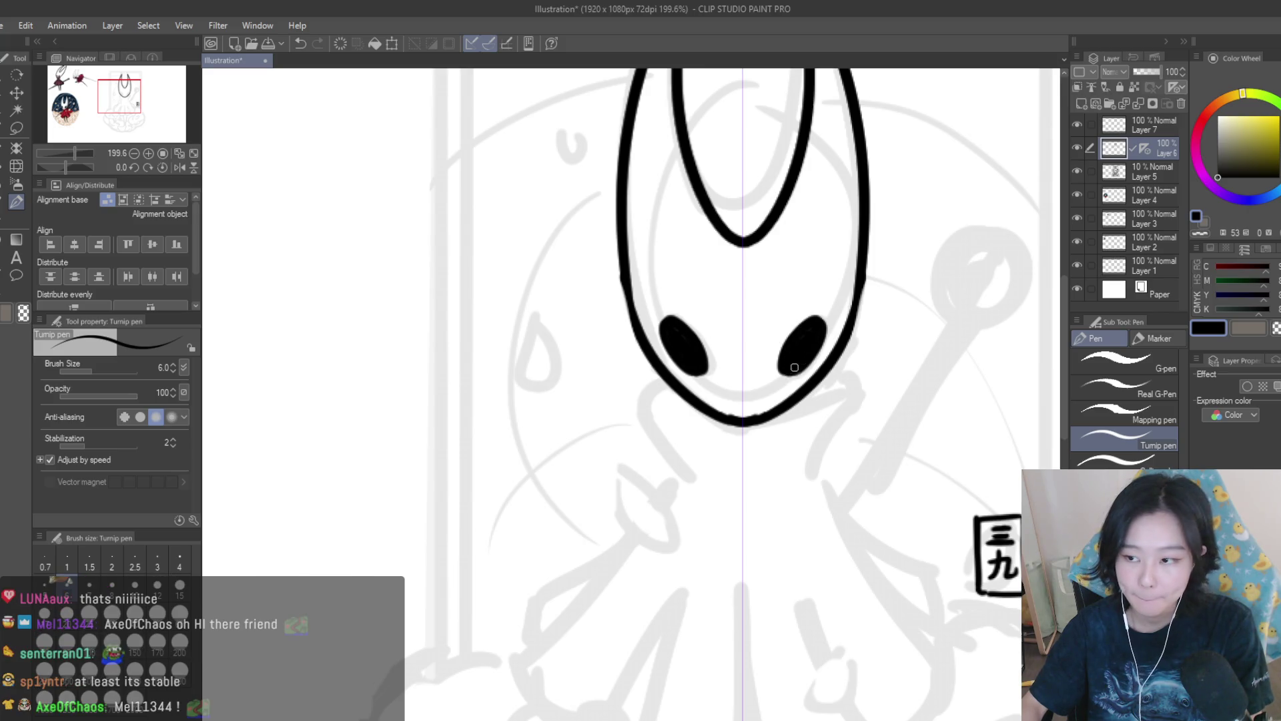
scroll(794, 365, down, 3)
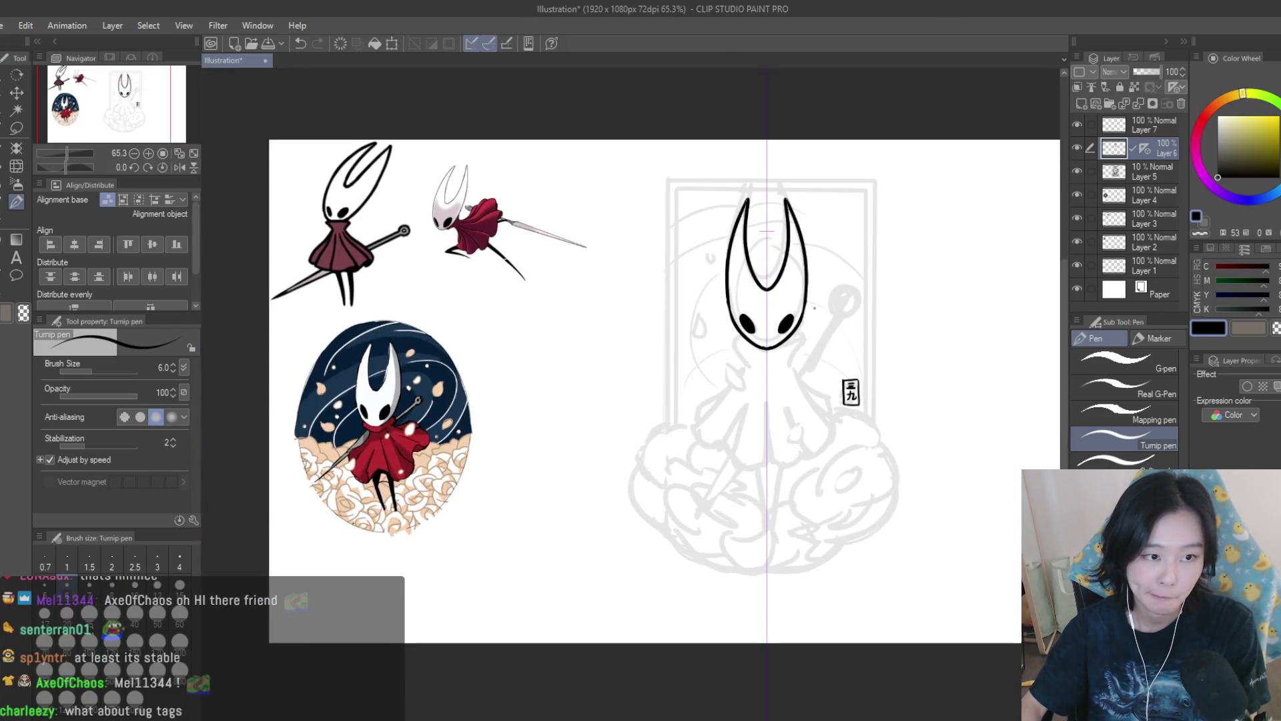
scroll(813, 314, up, 4)
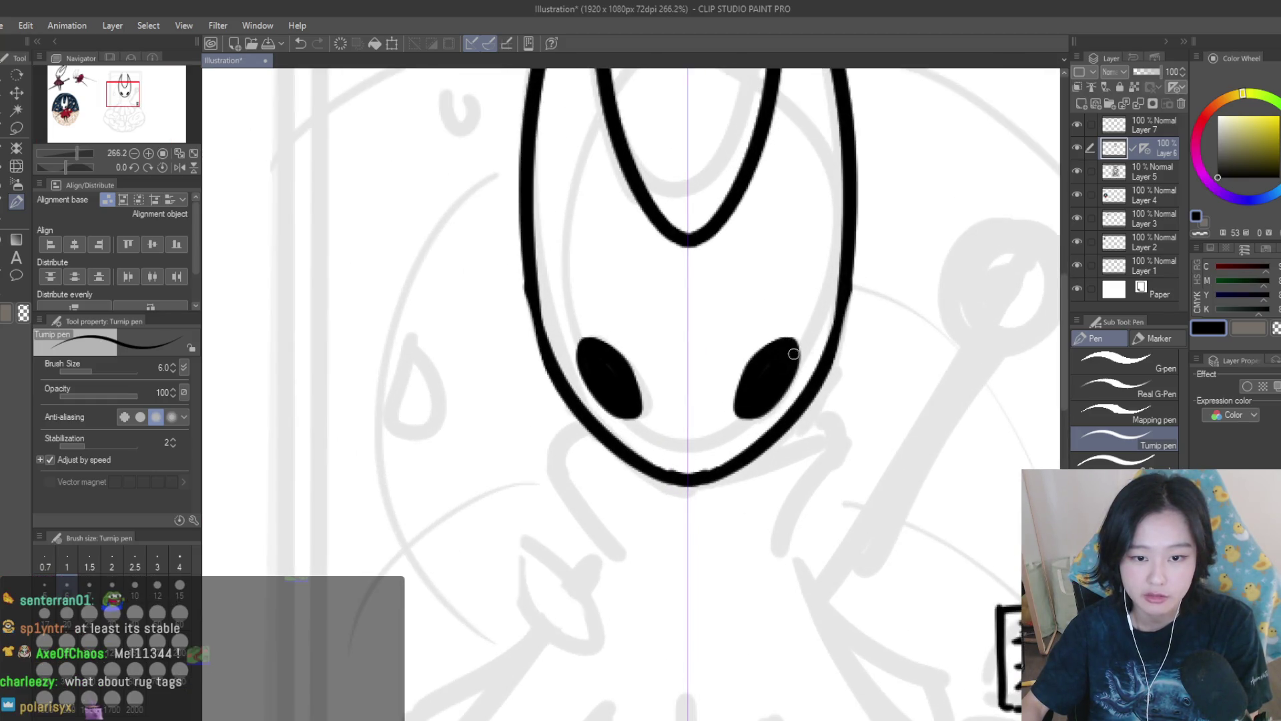
scroll(794, 350, down, 4)
scroll(788, 298, up, 4)
Try mirrored curves below the sides of the head, then undo them.
mouse_move(804, 275)
mouse_down()
mouse_move(787, 293)
mouse_move(770, 409)
mouse_up()
scroll(863, 383, down, 4)
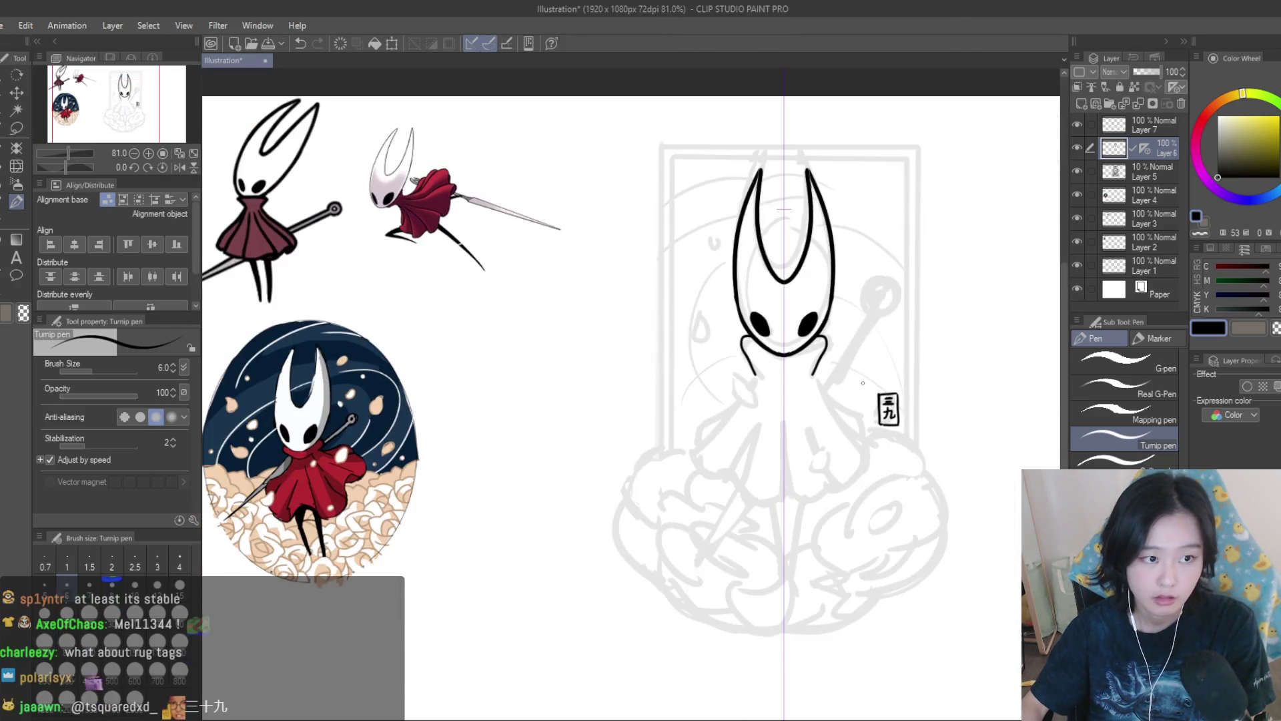
scroll(863, 383, up, 3)
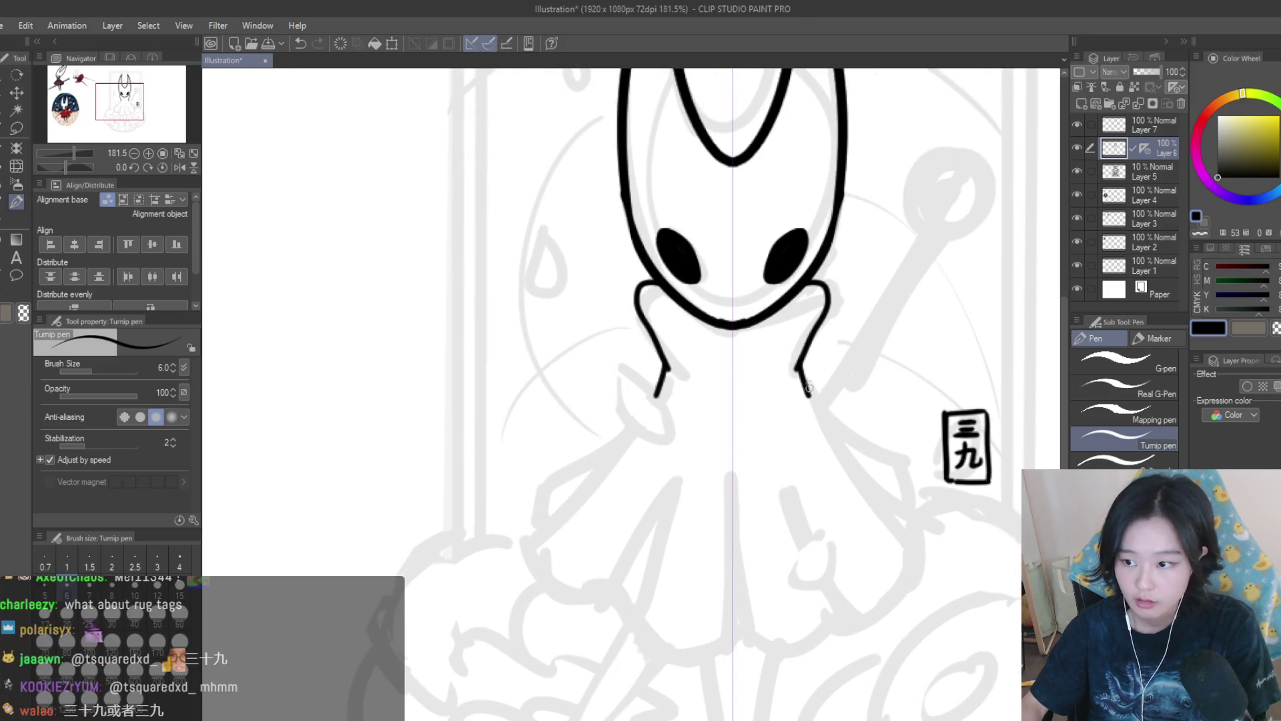
scroll(809, 393, down, 3)
scroll(819, 321, up, 3)
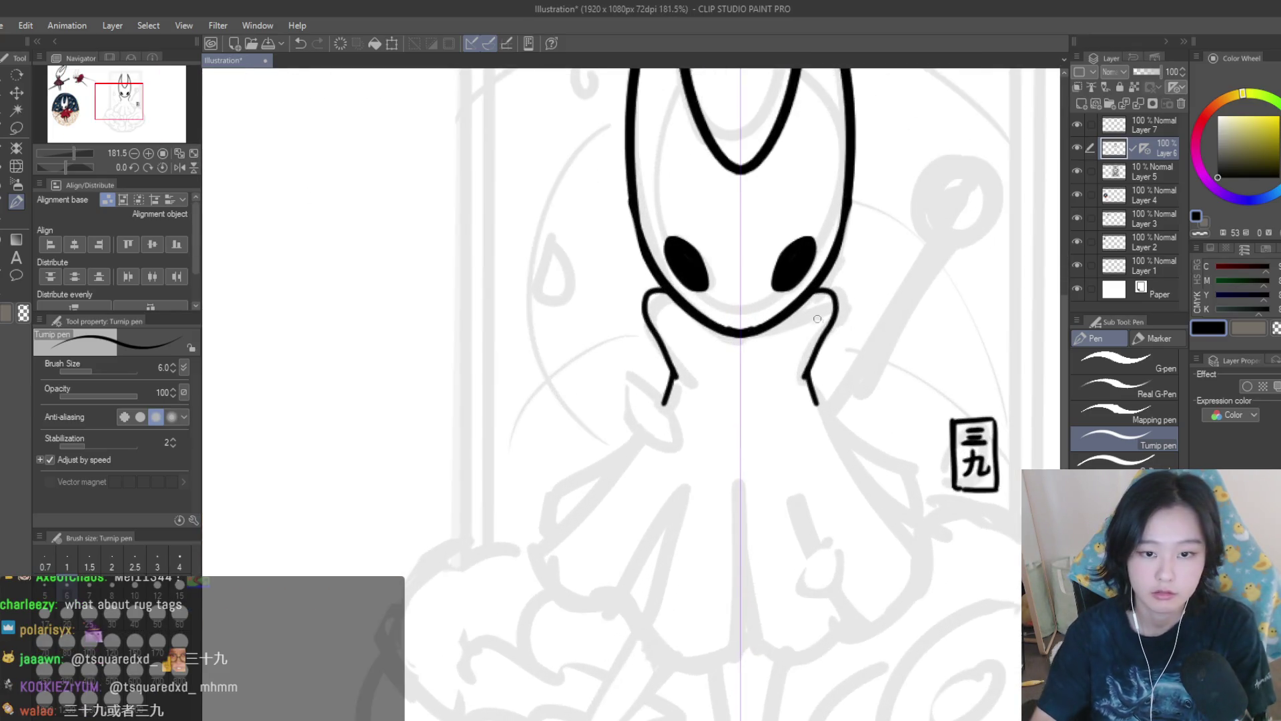
key(ctrl+z)
key(ctrl+z)
At brush size 7, draw longer mirrored shoulder curls under the chin.
key(bracketright)
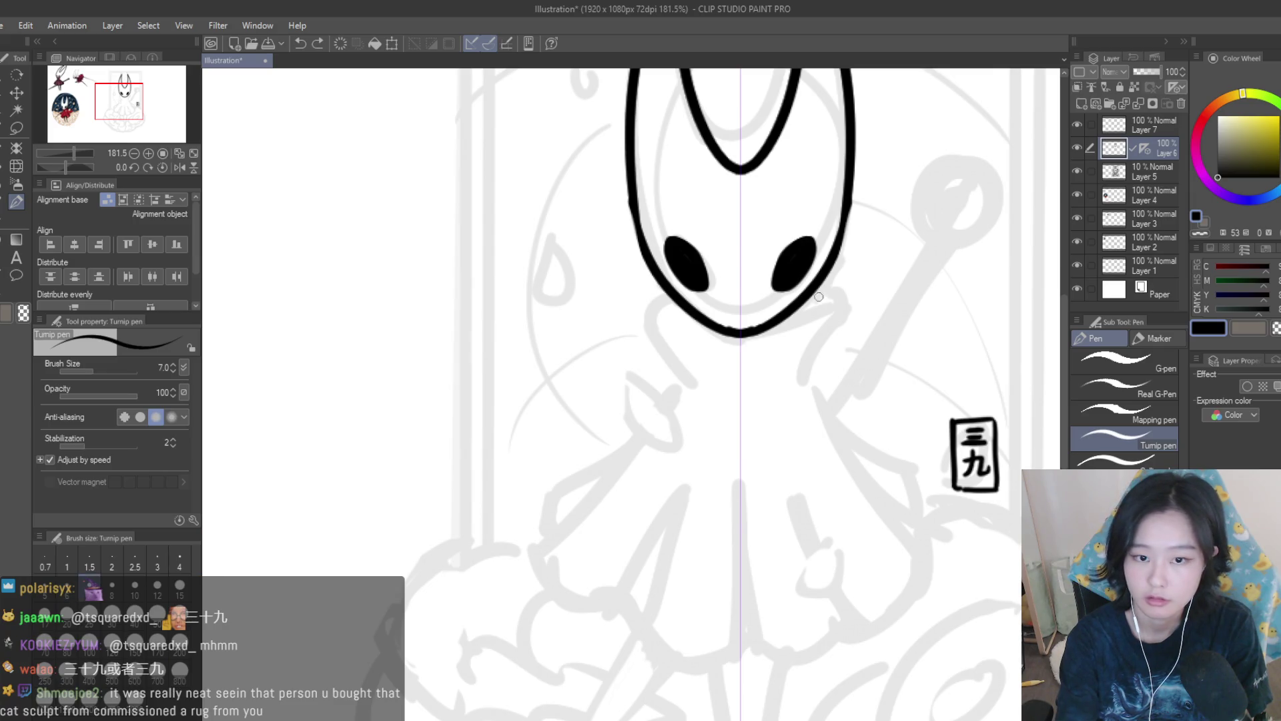
key(ctrl+z)
drag(839, 300, 801, 381)
key(ctrl+z)
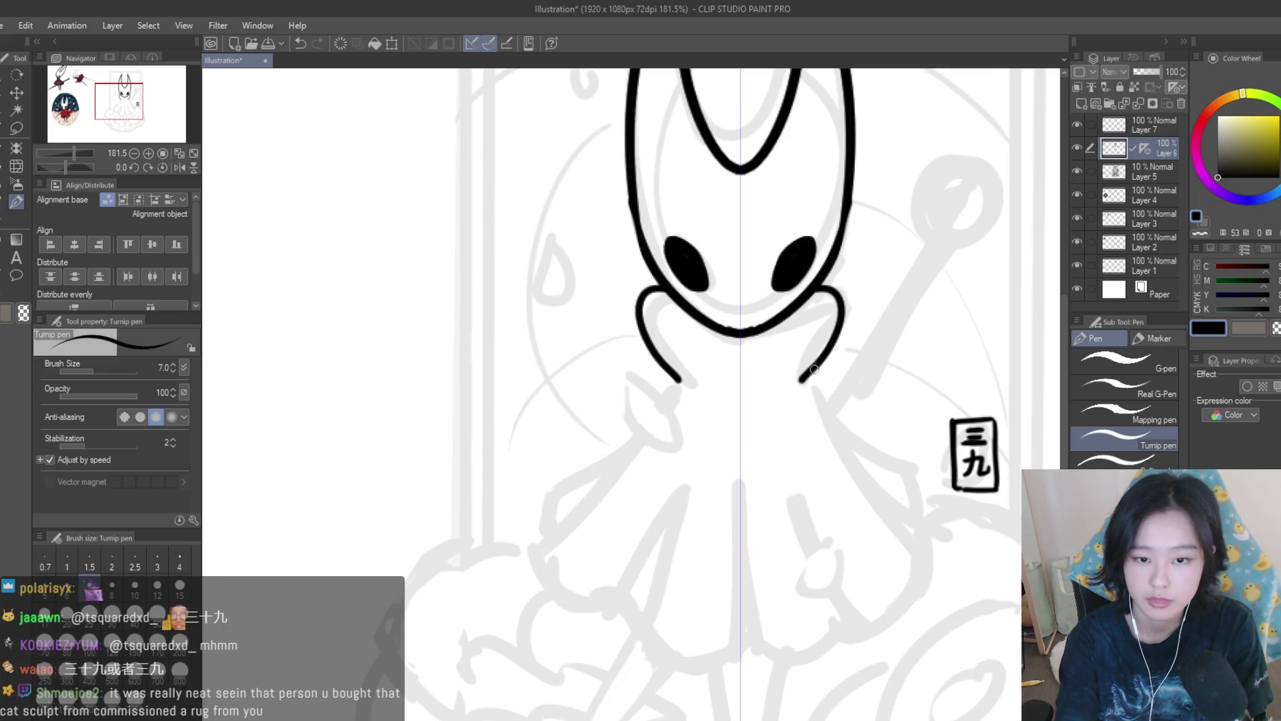
key(ctrl+z)
key(ctrl+y)
key(ctrl+z)
key(ctrl+z)
key(ctrl+y)
key(ctrl+z)
key(ctrl+y)
scroll(878, 357, down, 5)
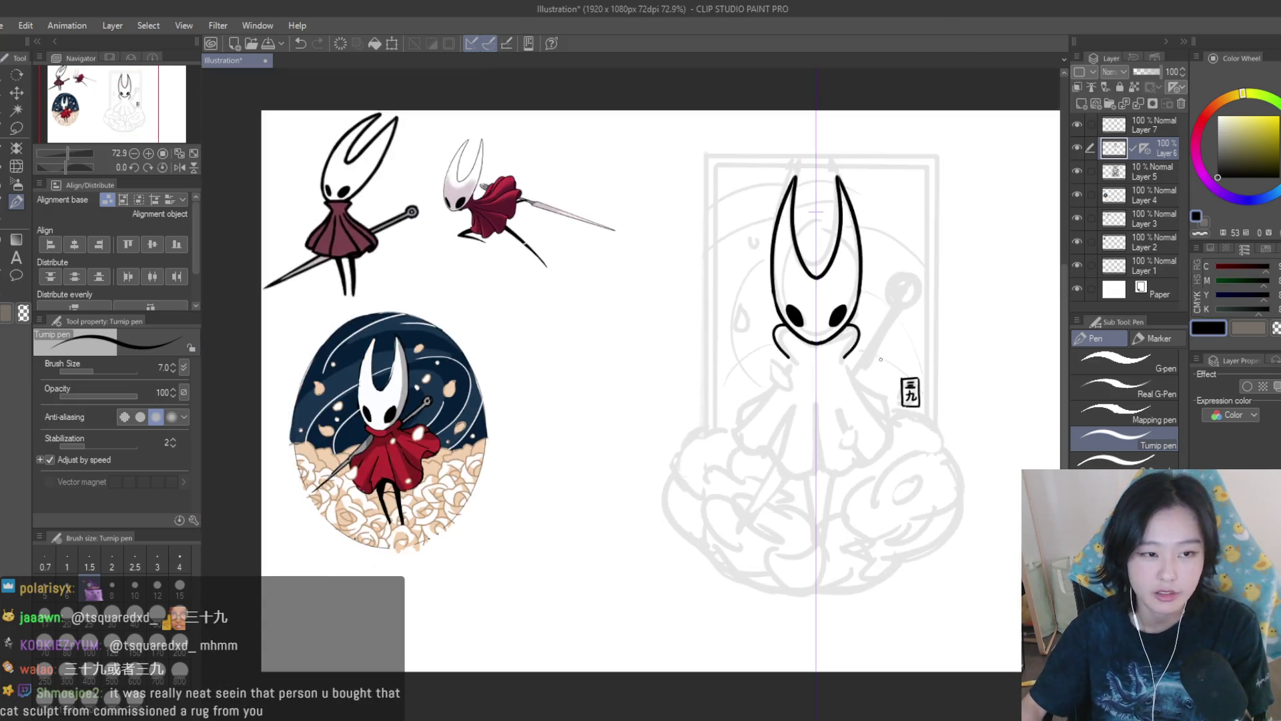
Draw the long mirrored body sides and the cloak's bottom curves.
scroll(883, 420, up, 6)
mouse_move(798, 311)
mouse_down()
mouse_move(931, 517)
mouse_move(858, 639)
mouse_up()
mouse_move(792, 487)
mouse_down()
mouse_move(855, 639)
mouse_move(725, 651)
mouse_move(709, 588)
mouse_up()
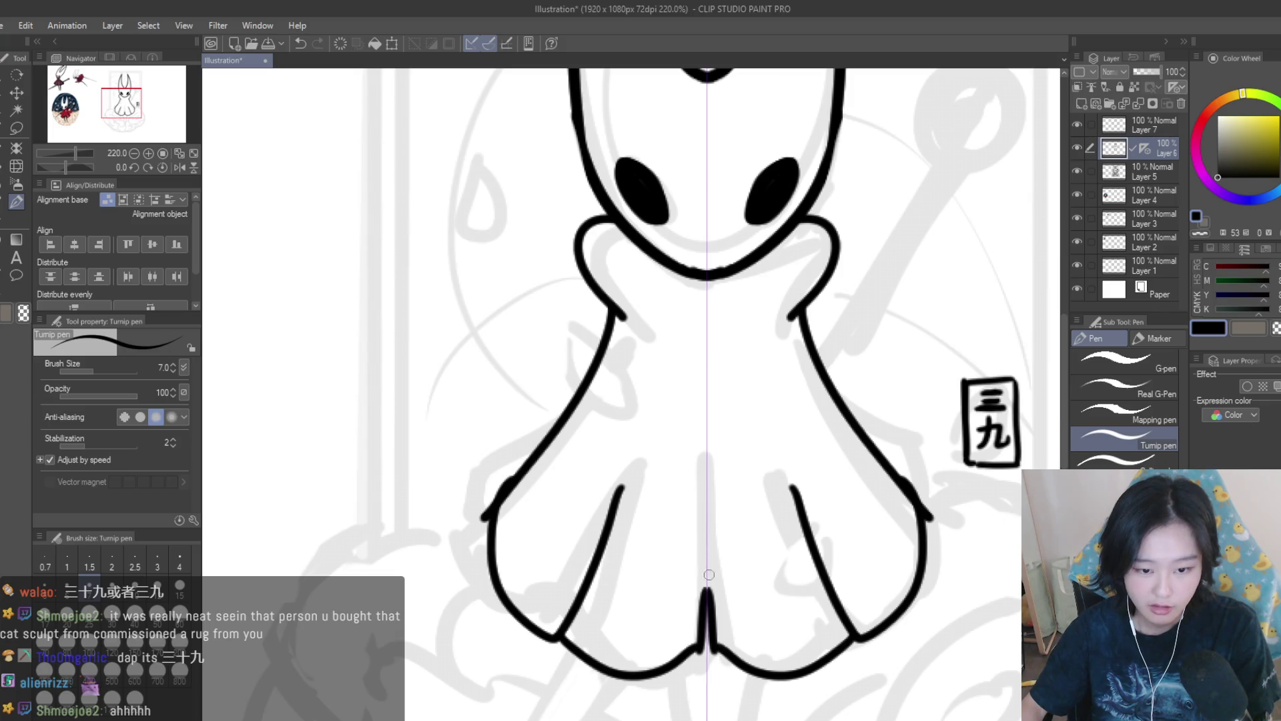
key(ctrl+z)
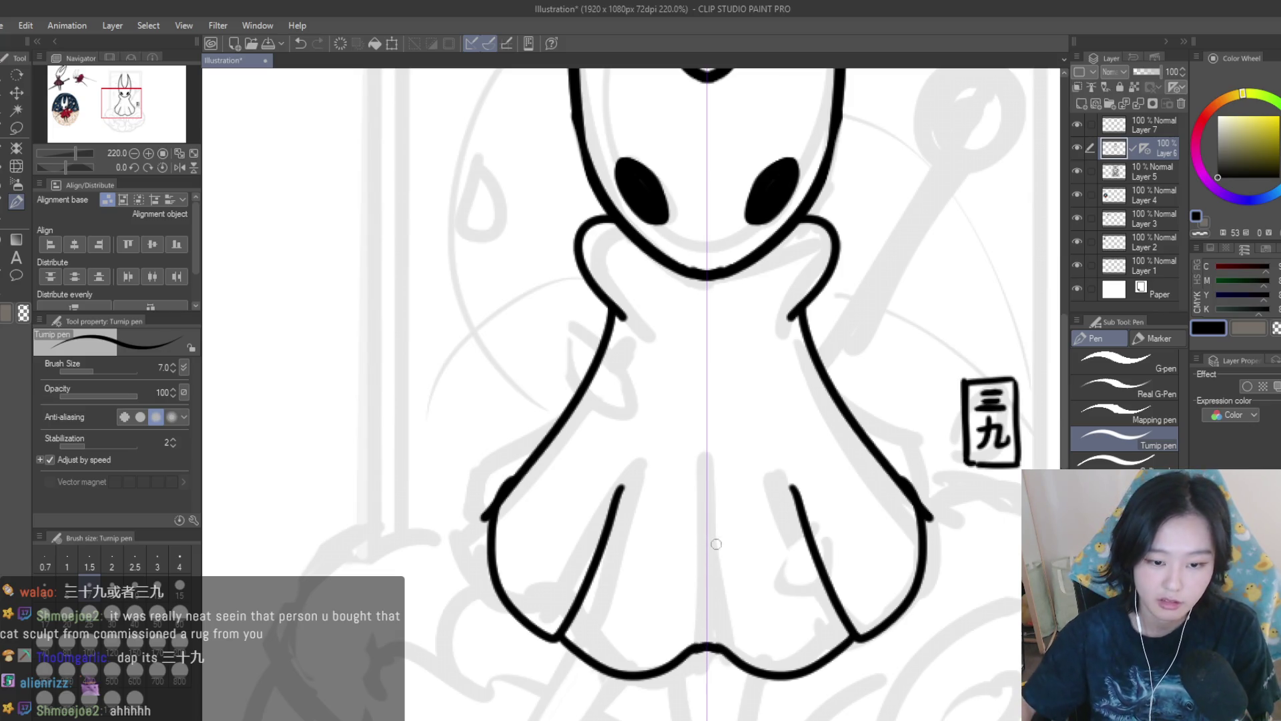
drag(707, 474, 706, 634)
key(ctrl+z)
Try two leg strokes below the body, then undo them.
scroll(787, 499, down, 5)
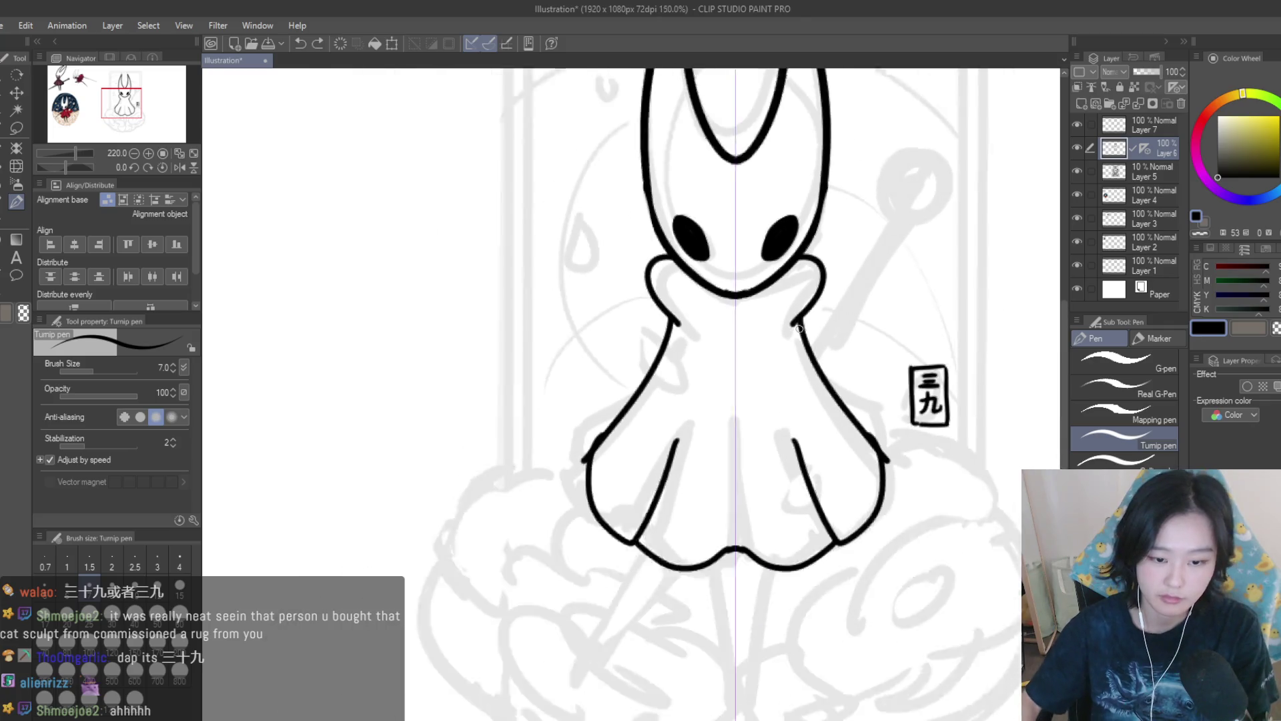
scroll(787, 498, up, 3)
scroll(788, 499, down, 1)
drag(705, 472, 732, 607)
drag(787, 467, 761, 608)
scroll(811, 614, down, 2)
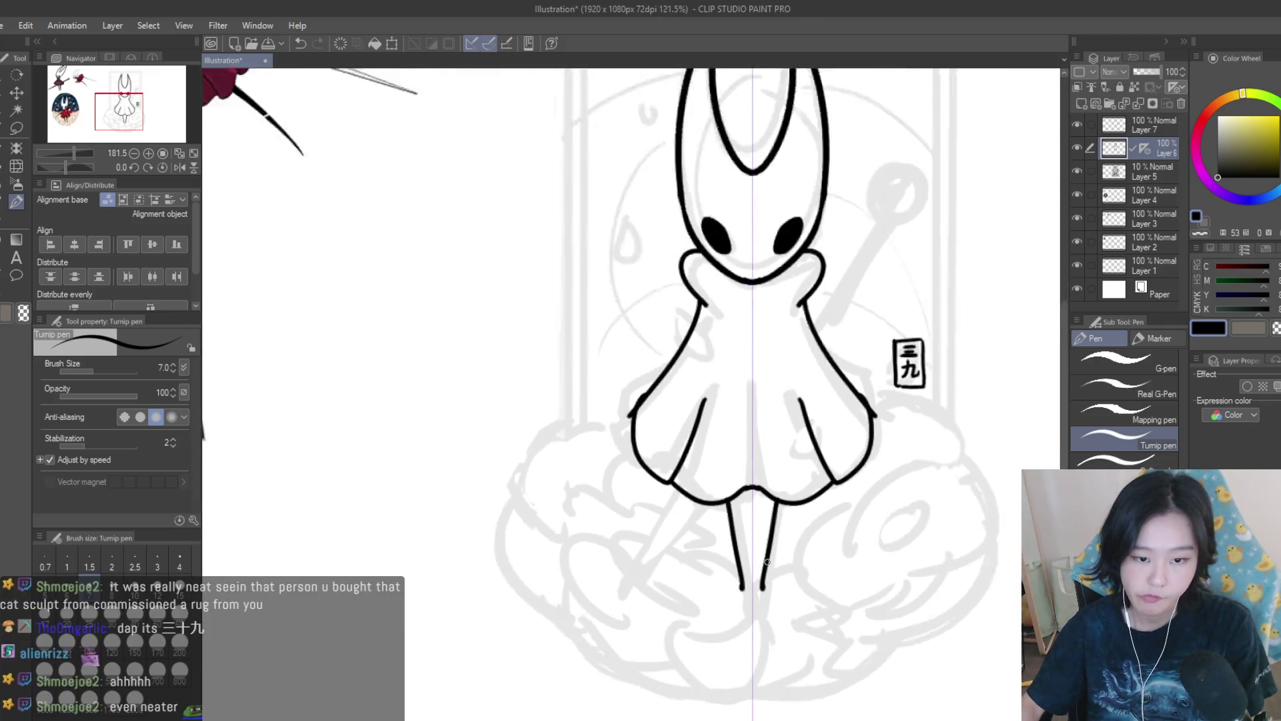
key(ctrl+z)
key(ctrl+z)
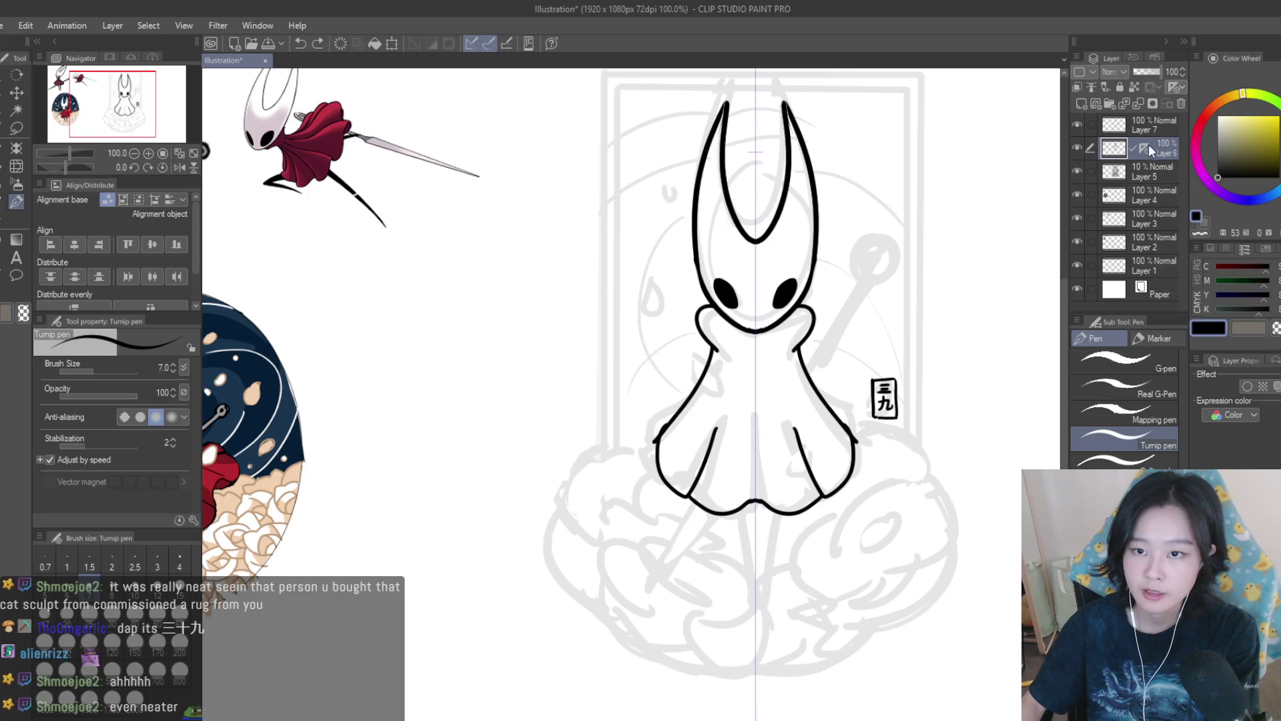
click(1145, 148)
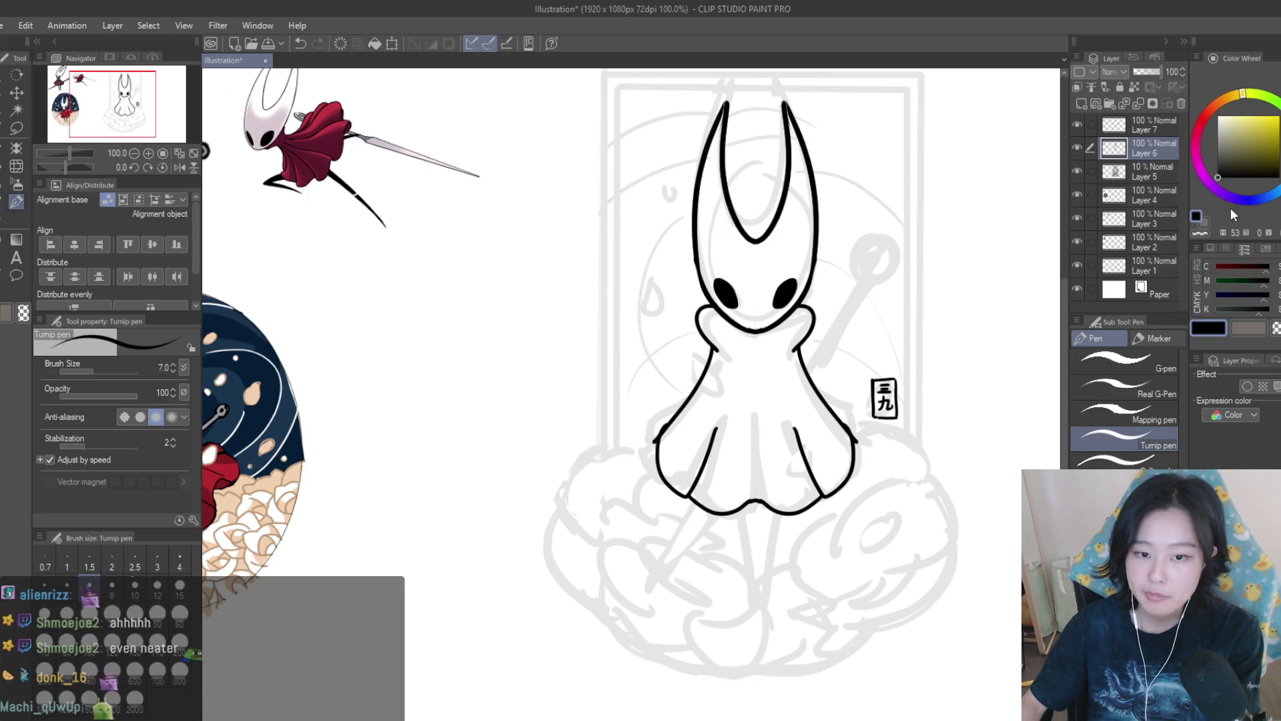
scroll(790, 506, up, 2)
Add a middle line inside the cloak and a stroke along its left side.
drag(731, 403, 724, 517)
scroll(724, 518, down, 1)
scroll(660, 361, up, 2)
mouse_move(660, 361)
mouse_down()
mouse_move(594, 391)
mouse_move(576, 478)
mouse_up()
scroll(577, 478, down, 3)
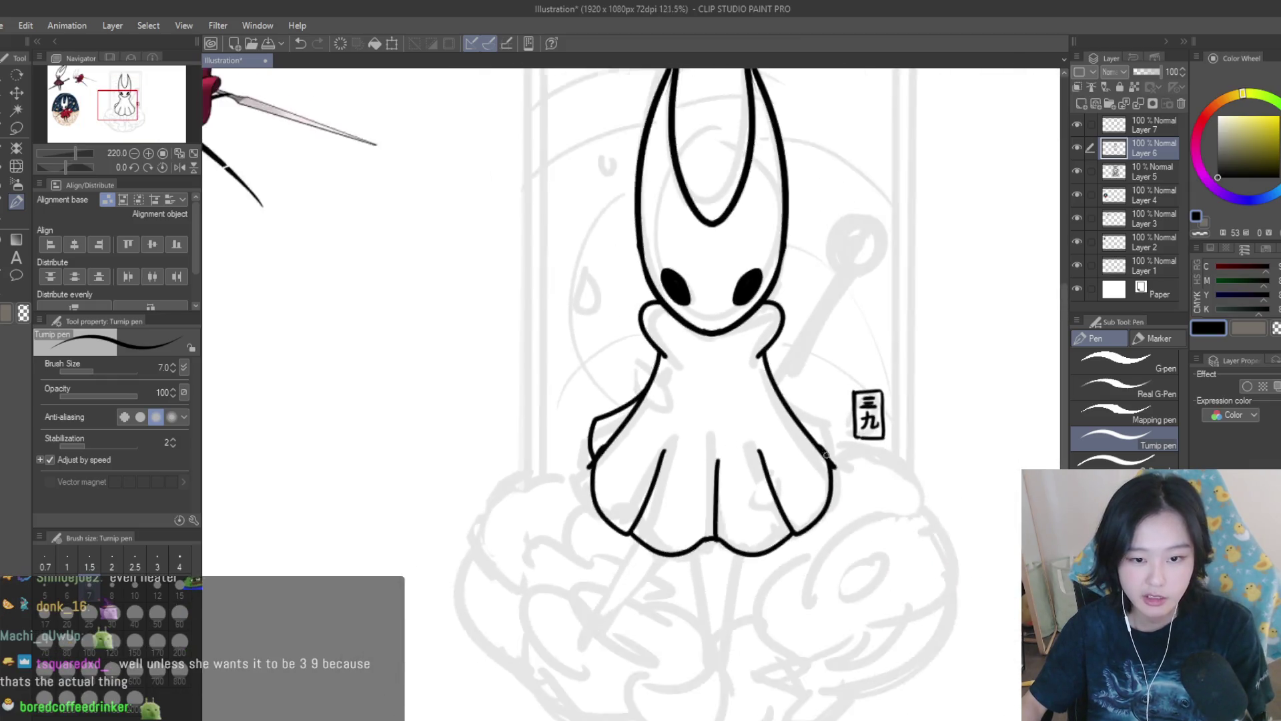
scroll(751, 347, up, 3)
scroll(751, 347, down, 1)
scroll(858, 467, down, 4)
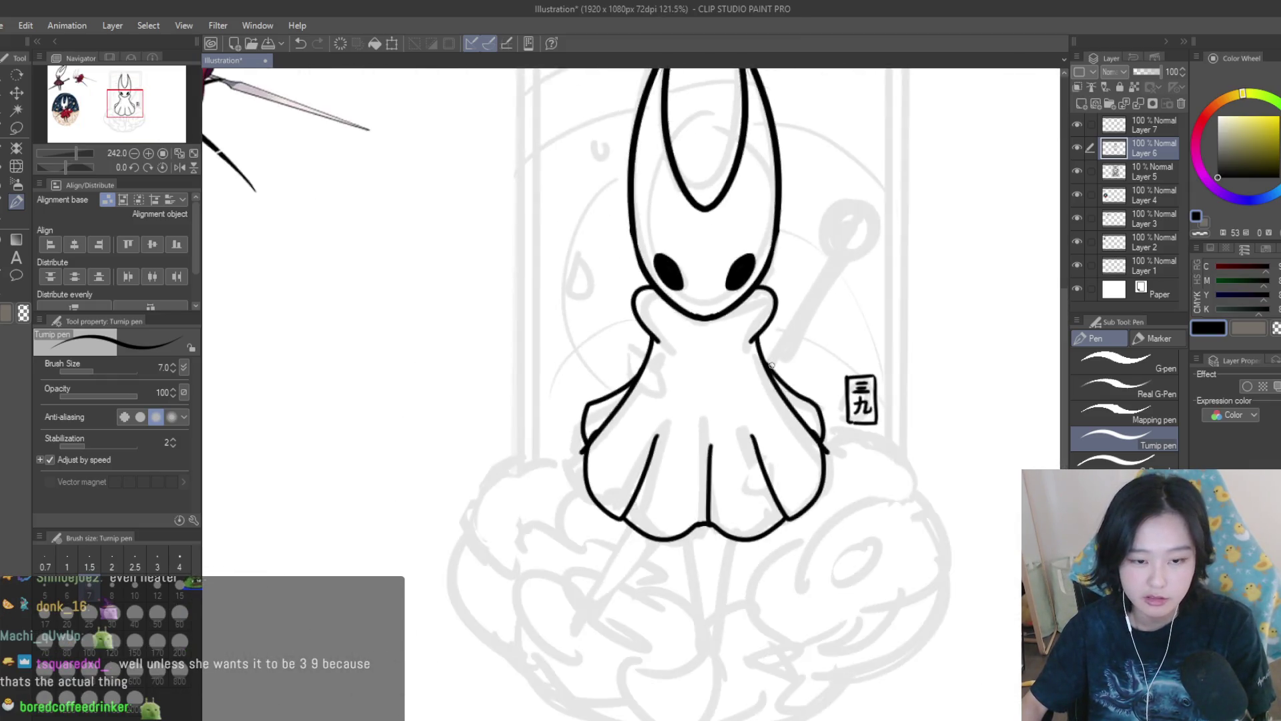
scroll(827, 453, up, 5)
Erase the hem between the left lobe and centre, then join the left outline to the middle line.
key(e)
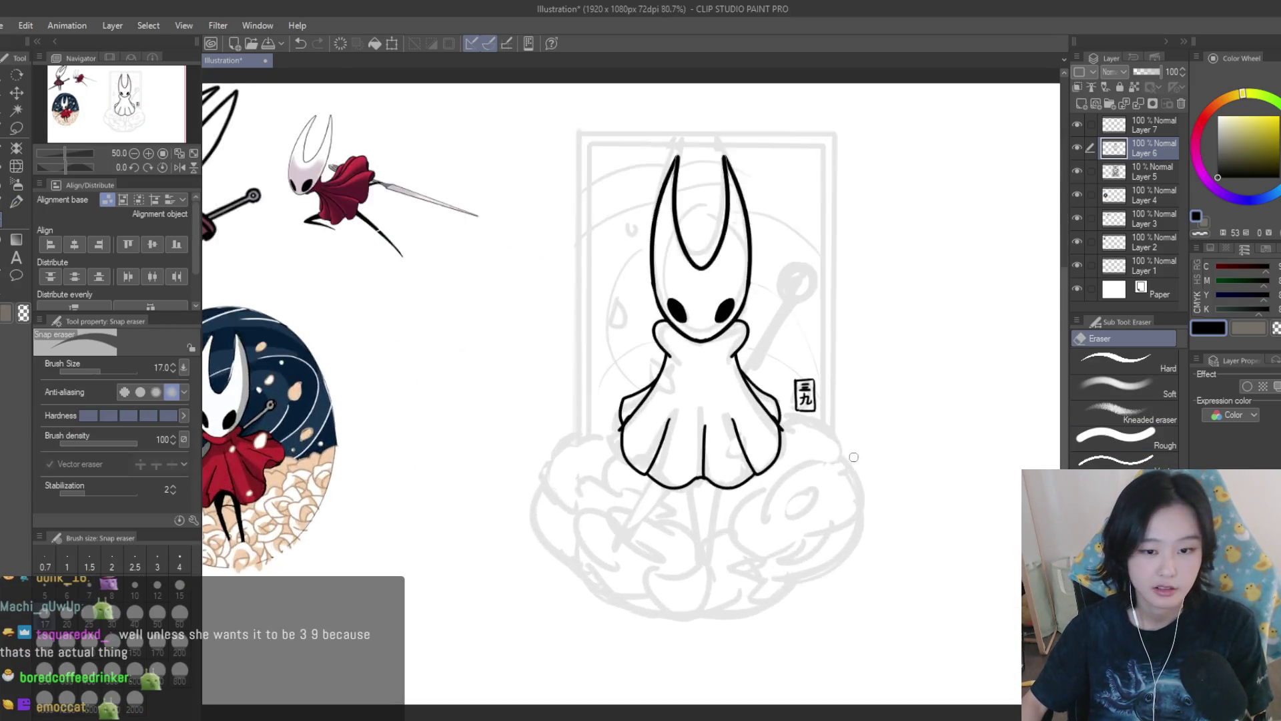
scroll(766, 416, up, 1)
scroll(729, 377, down, 3)
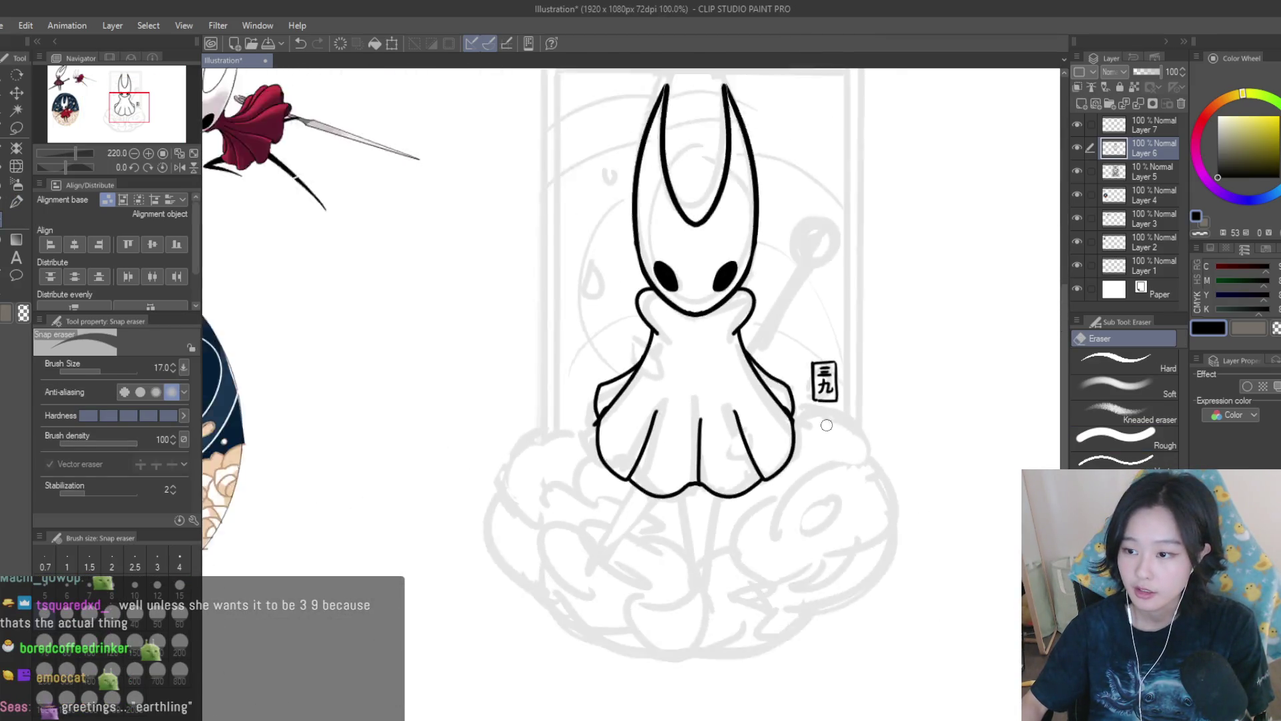
scroll(668, 400, up, 2)
click(591, 501)
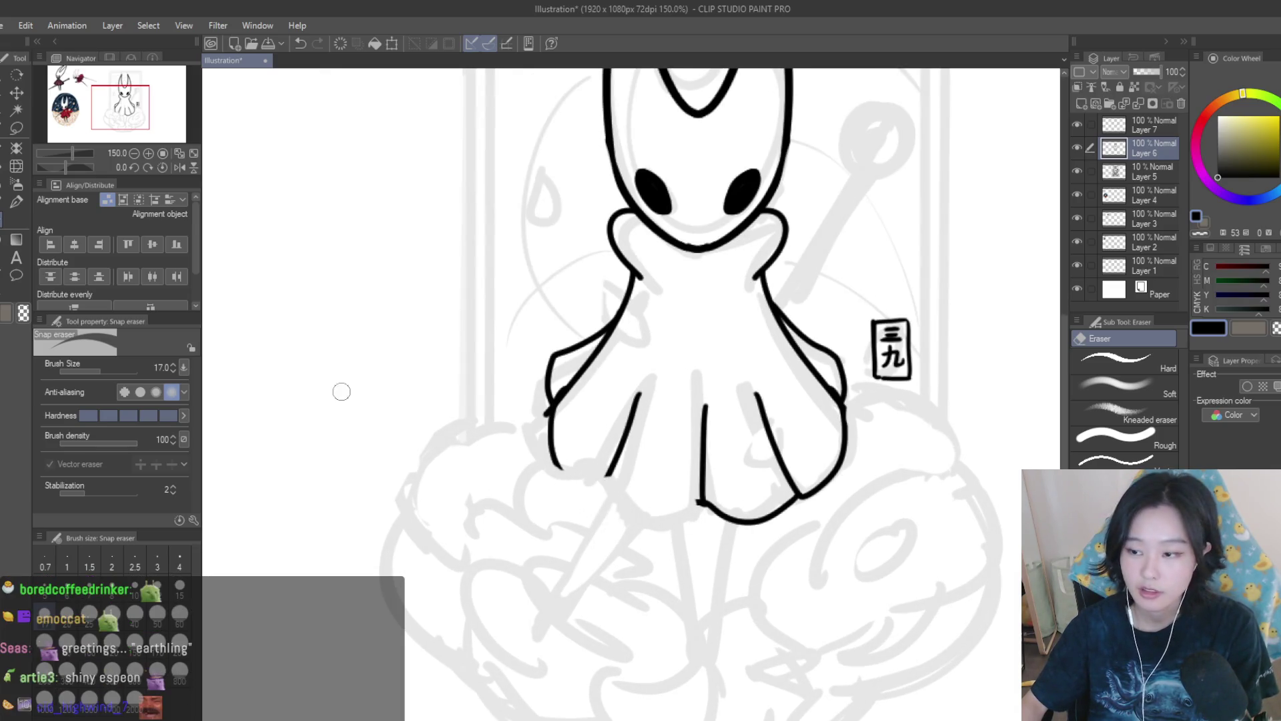
click(16, 202)
scroll(517, 462, up, 3)
mouse_move(463, 467)
mouse_down()
mouse_move(788, 586)
mouse_move(804, 564)
mouse_up()
scroll(547, 421, down, 5)
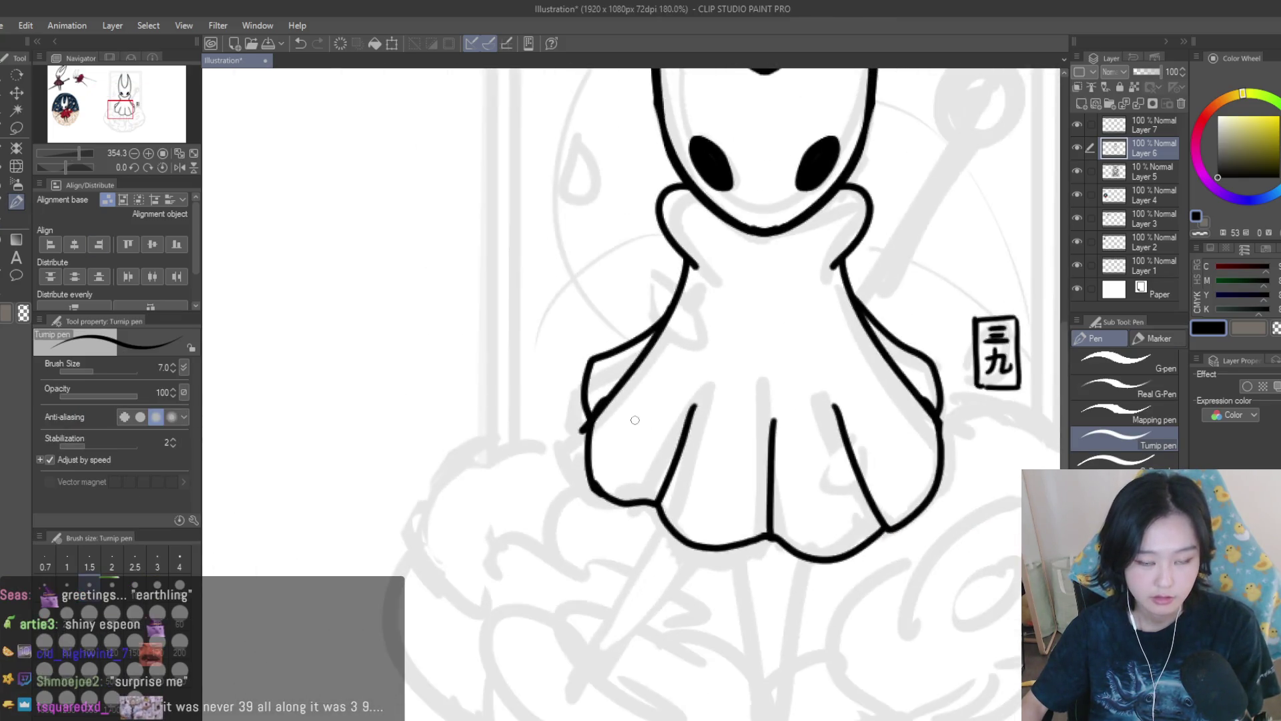
Replace the bottom-right connecting stroke with one joining the middle line to the right outline.
key(e)
scroll(700, 454, up, 2)
mouse_move(647, 497)
mouse_down()
mouse_move(700, 507)
mouse_move(793, 473)
mouse_up()
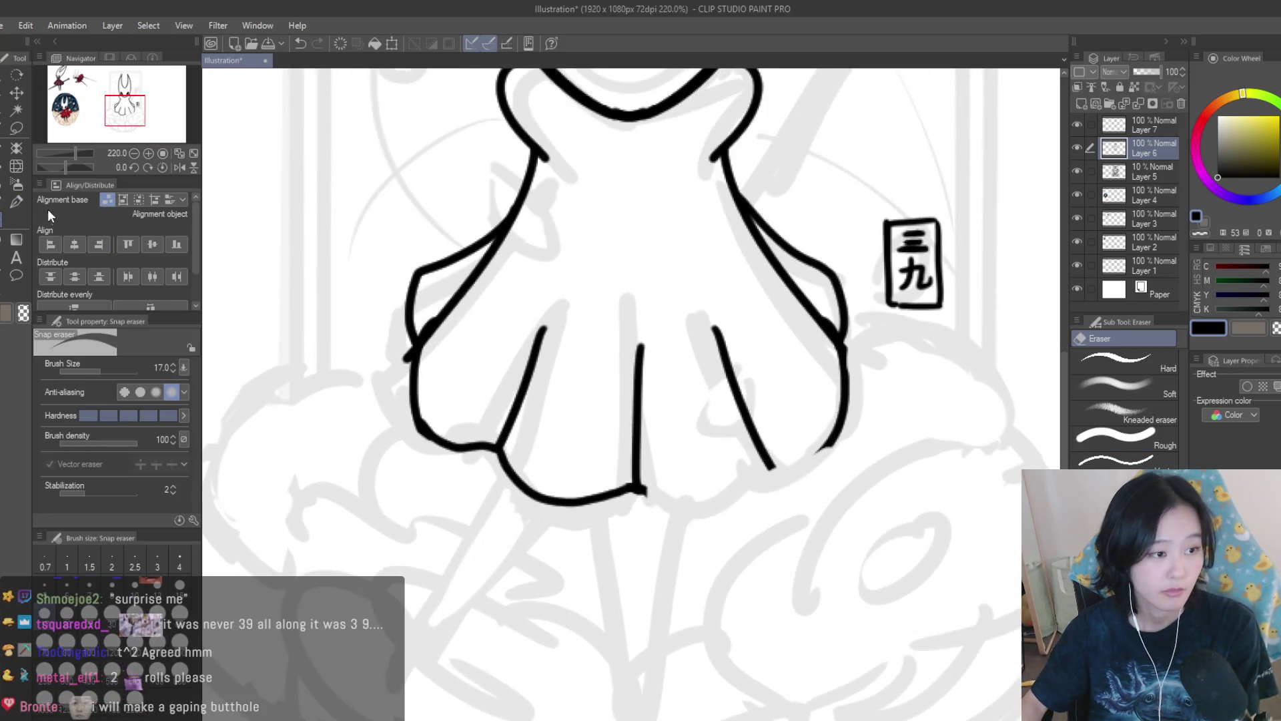
key(p)
scroll(669, 487, up, 1)
mouse_move(626, 489)
mouse_down()
mouse_move(713, 512)
mouse_move(848, 430)
mouse_move(788, 440)
mouse_up()
scroll(865, 422, down, 4)
Draw the cloak's middle fold line, redrawing it lower down.
key(e)
scroll(827, 409, up, 4)
scroll(789, 440, down, 5)
scroll(725, 457, up, 2)
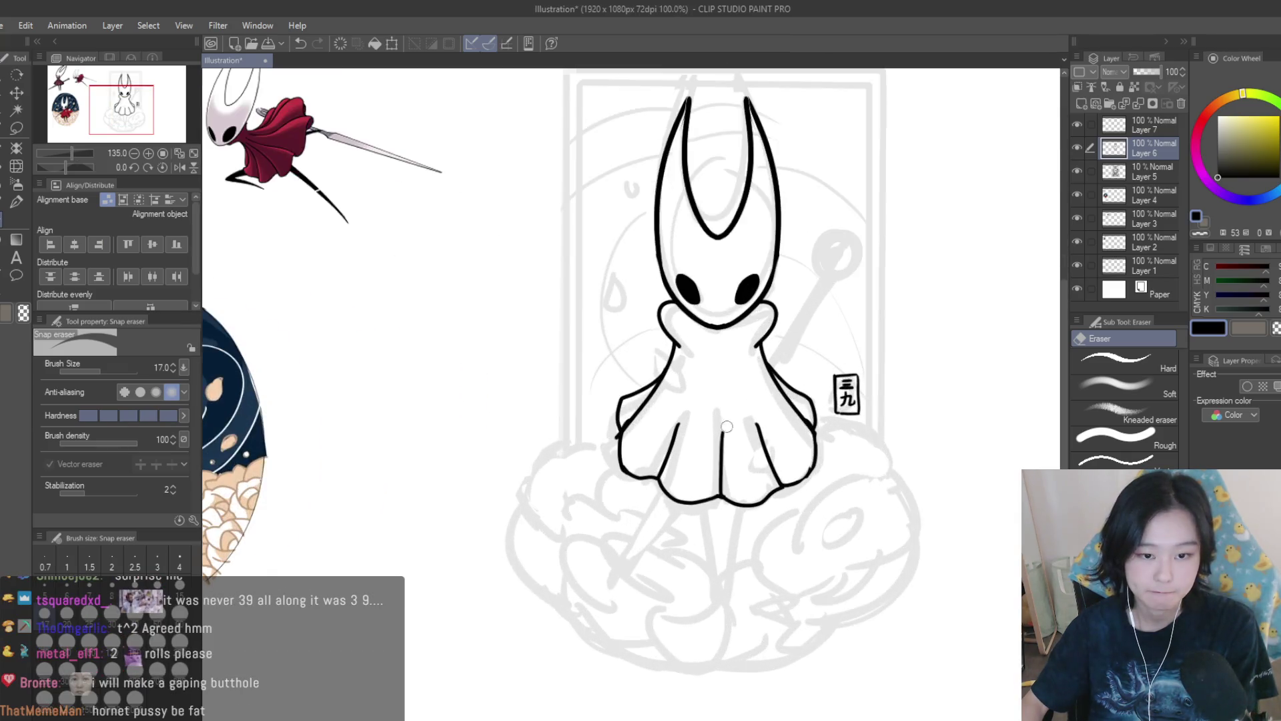
key(p)
scroll(725, 456, up, 3)
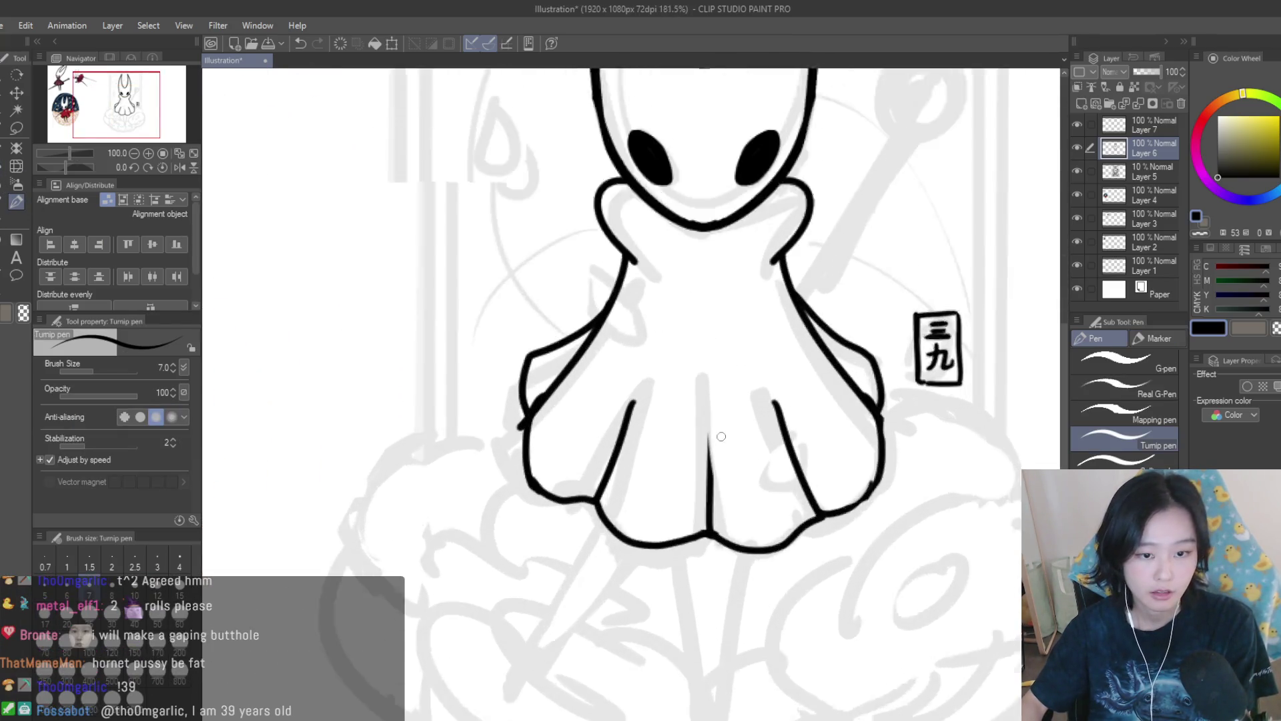
drag(710, 404, 713, 499)
scroll(712, 499, down, 2)
key(ctrl+z)
drag(718, 433, 722, 501)
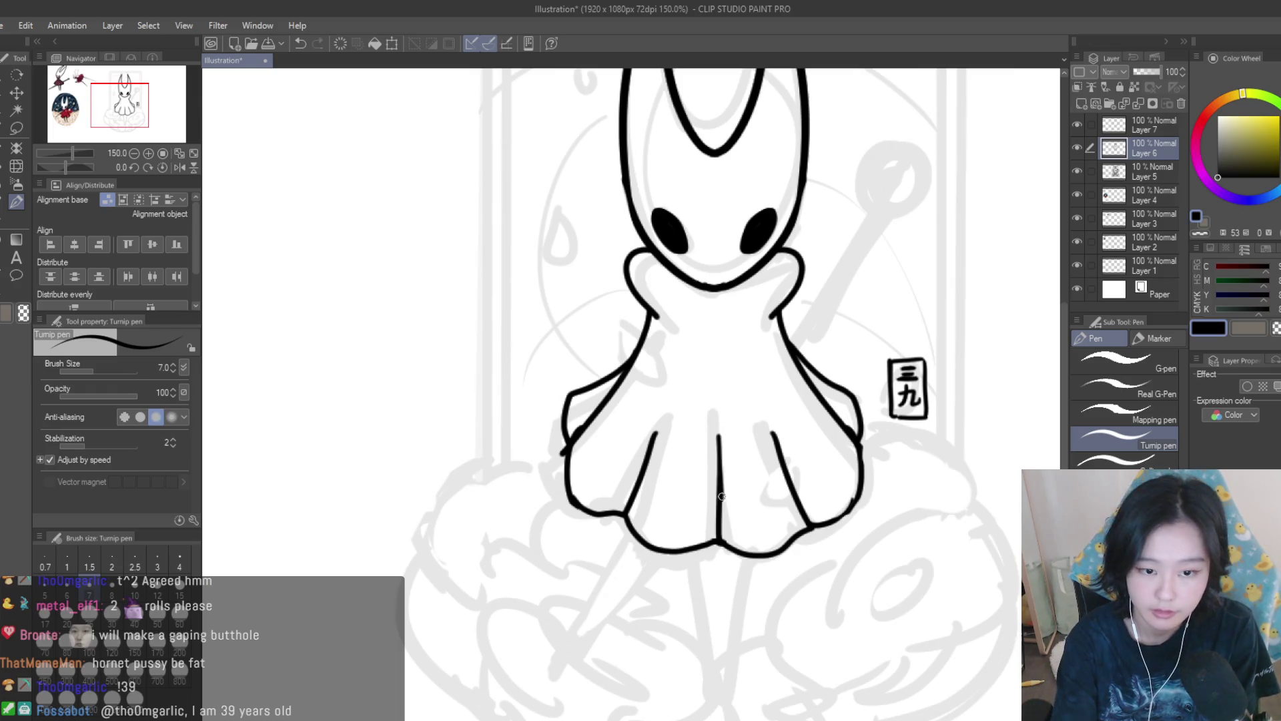
scroll(711, 368, down, 2)
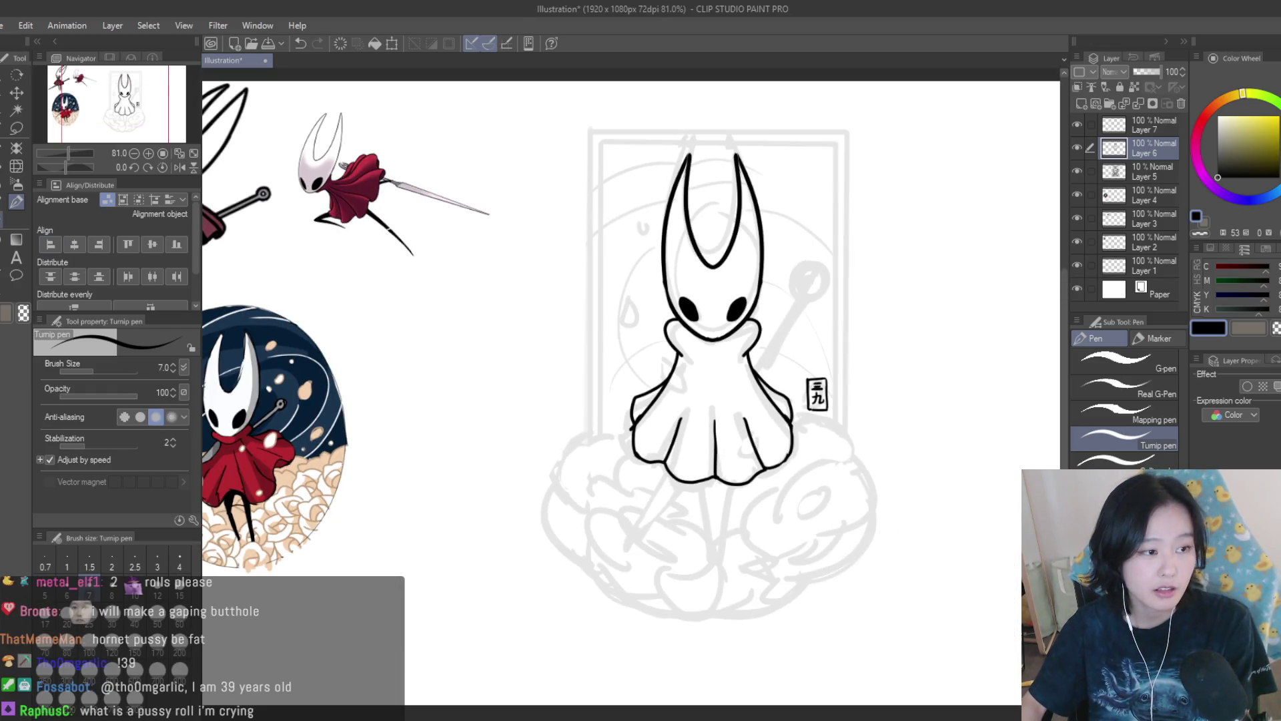
Erase the small stub right of the cloak and undo the short stroke beside the neck.
key(e)
scroll(755, 373, up, 3)
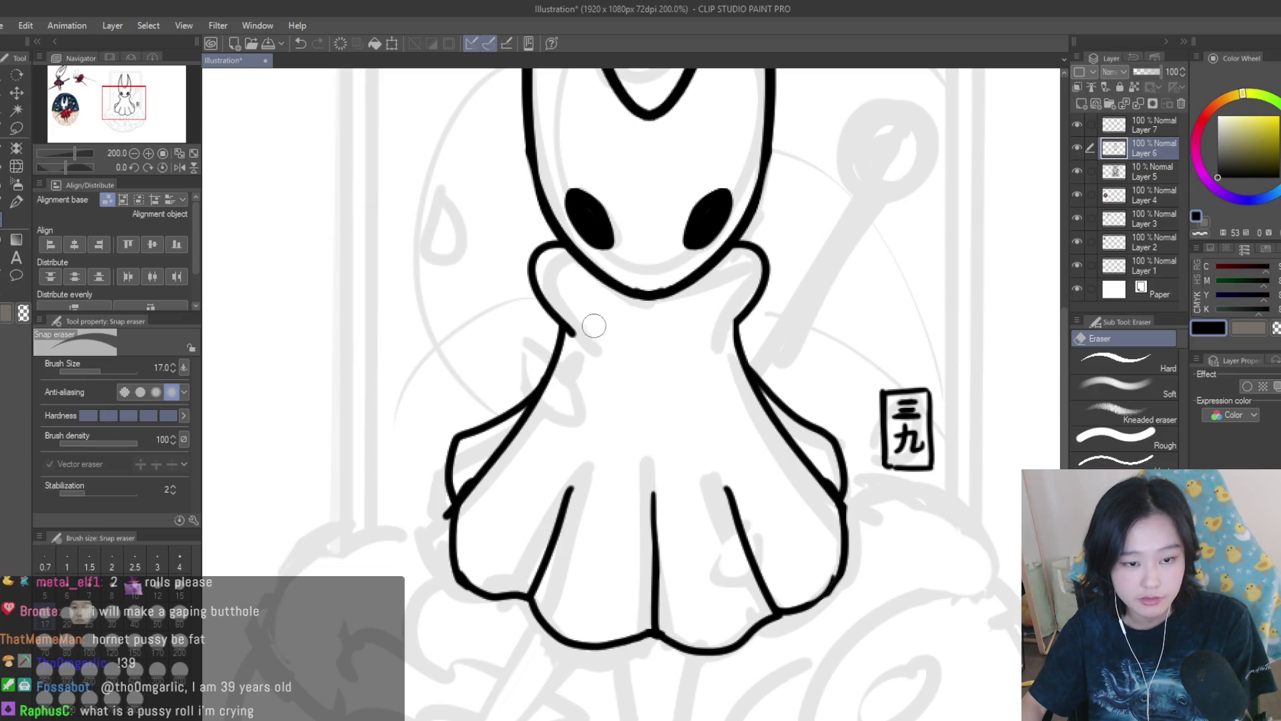
drag(596, 327, 574, 344)
key(p)
scroll(871, 400, down, 3)
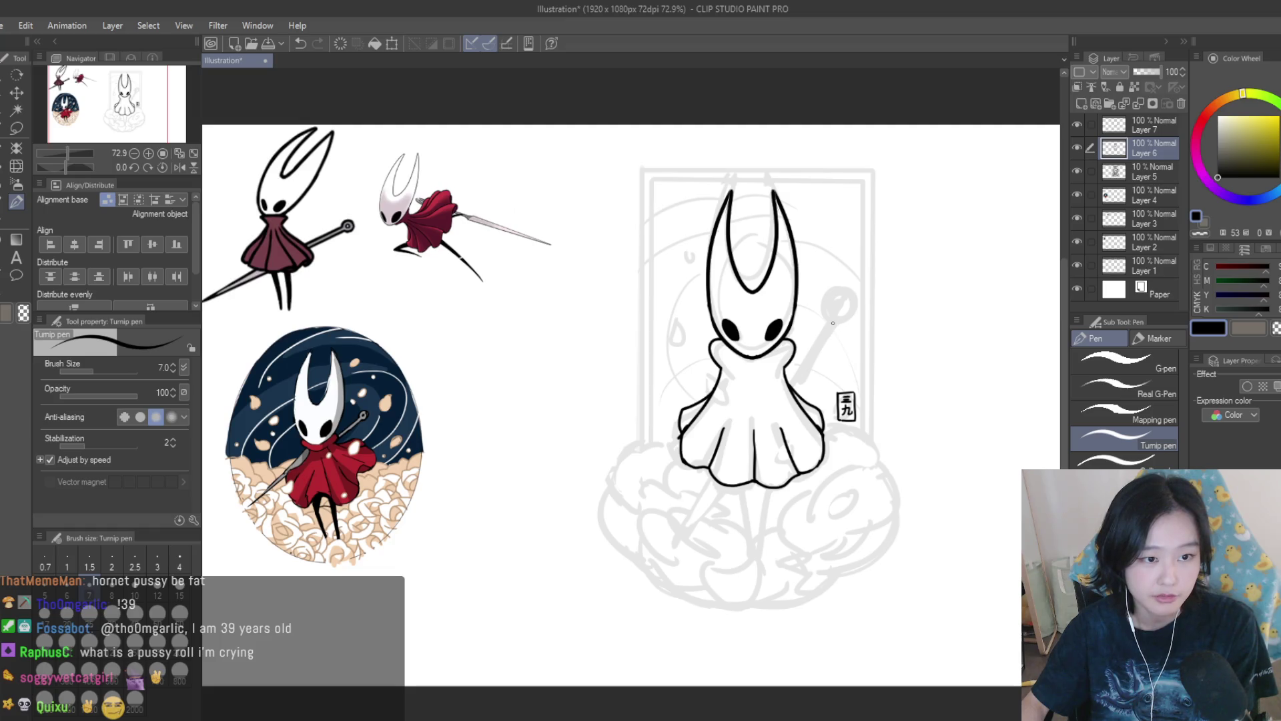
scroll(761, 347, up, 5)
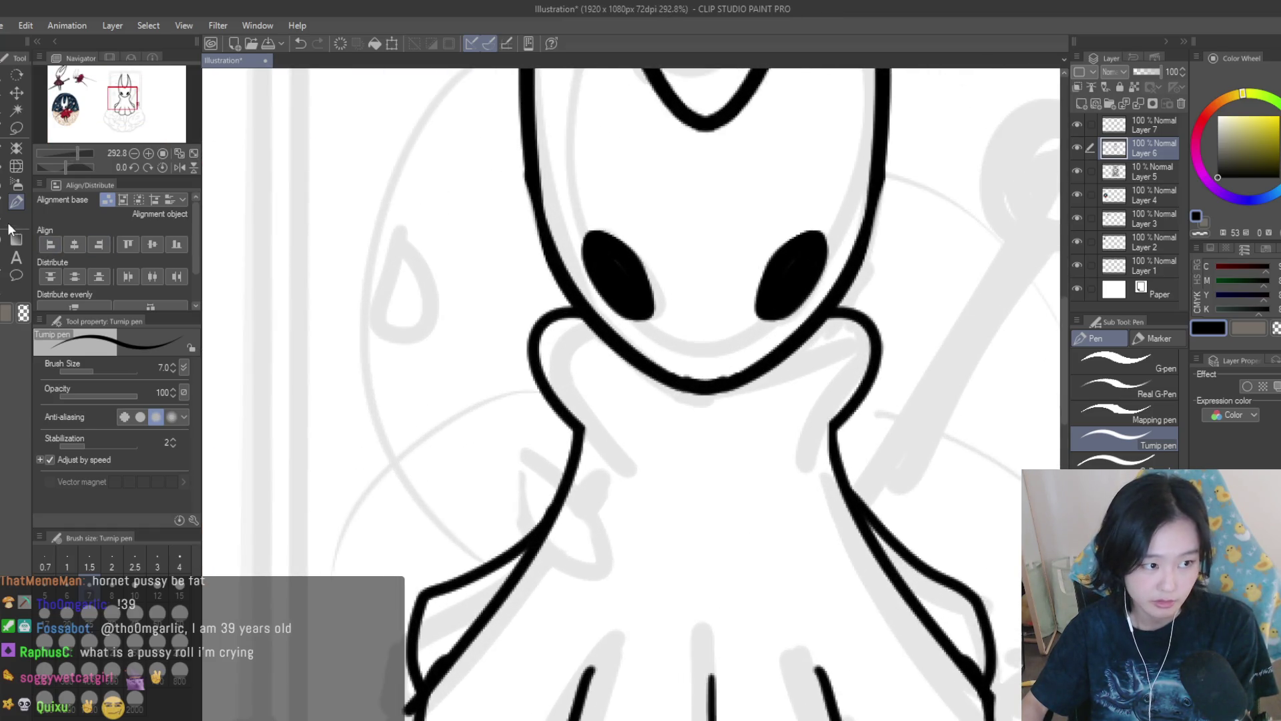
click(6, 222)
scroll(668, 354, up, 2)
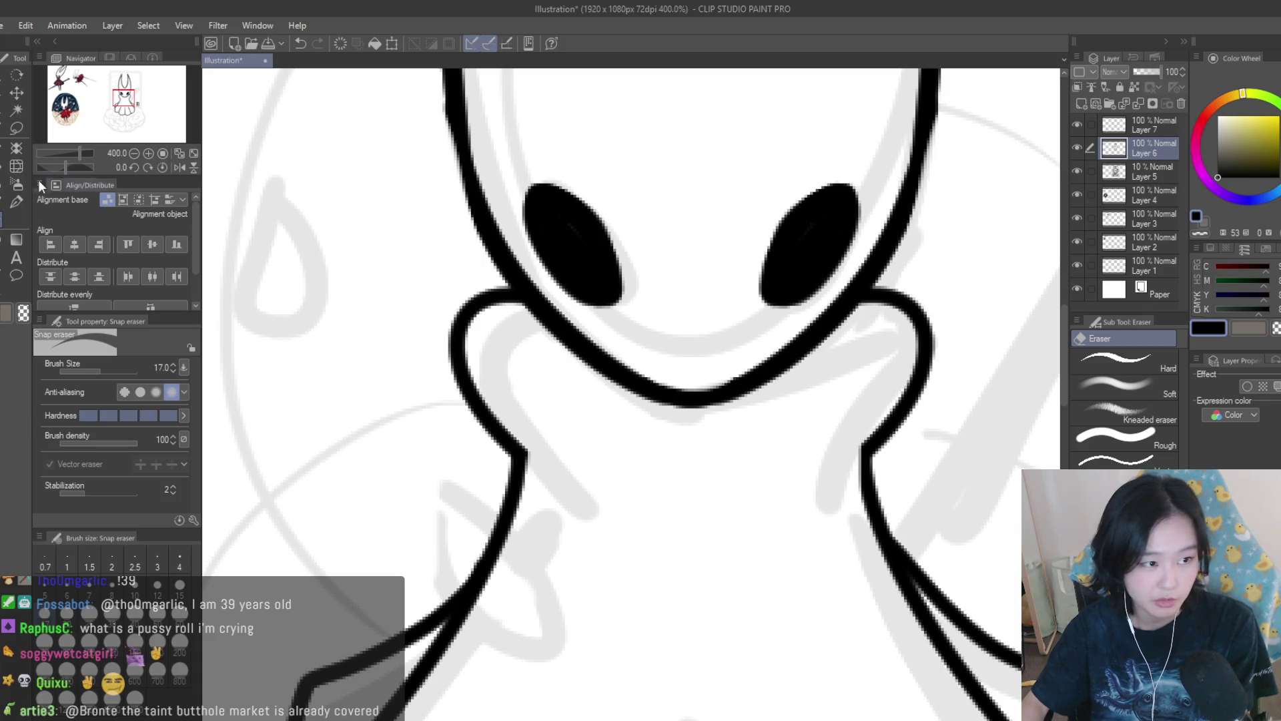
click(17, 202)
scroll(661, 430, down, 2)
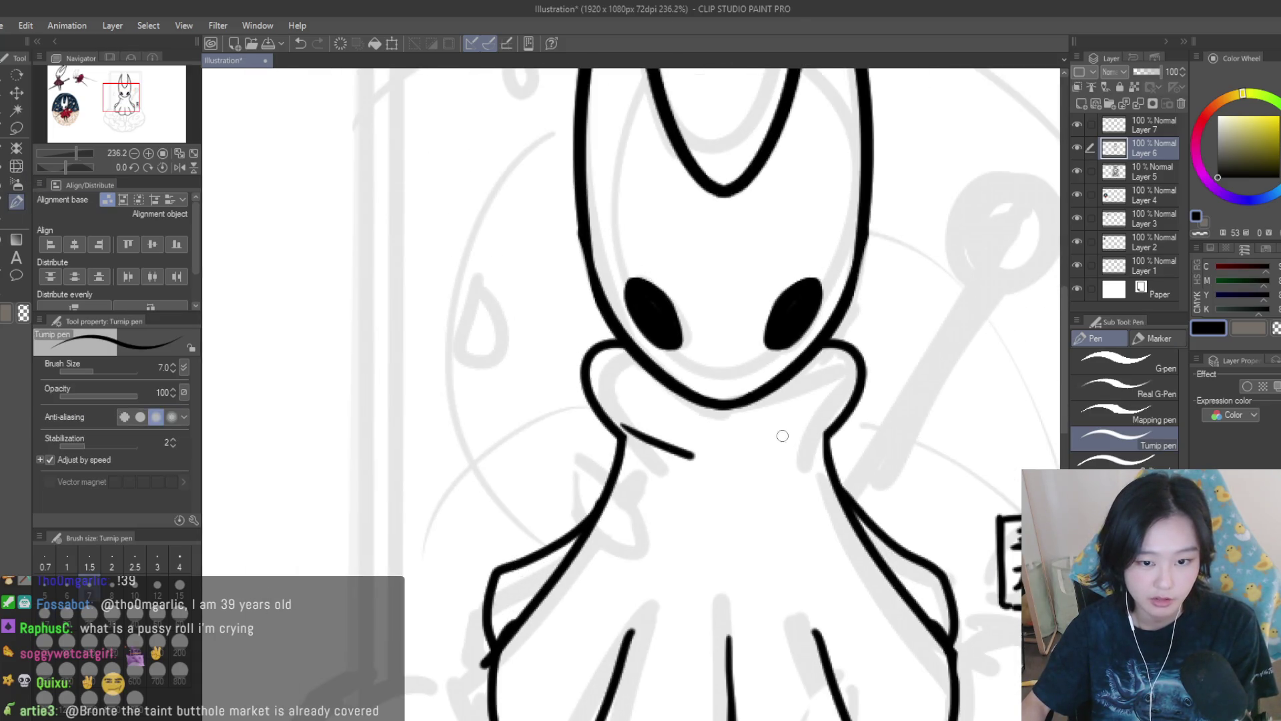
key(ctrl+z)
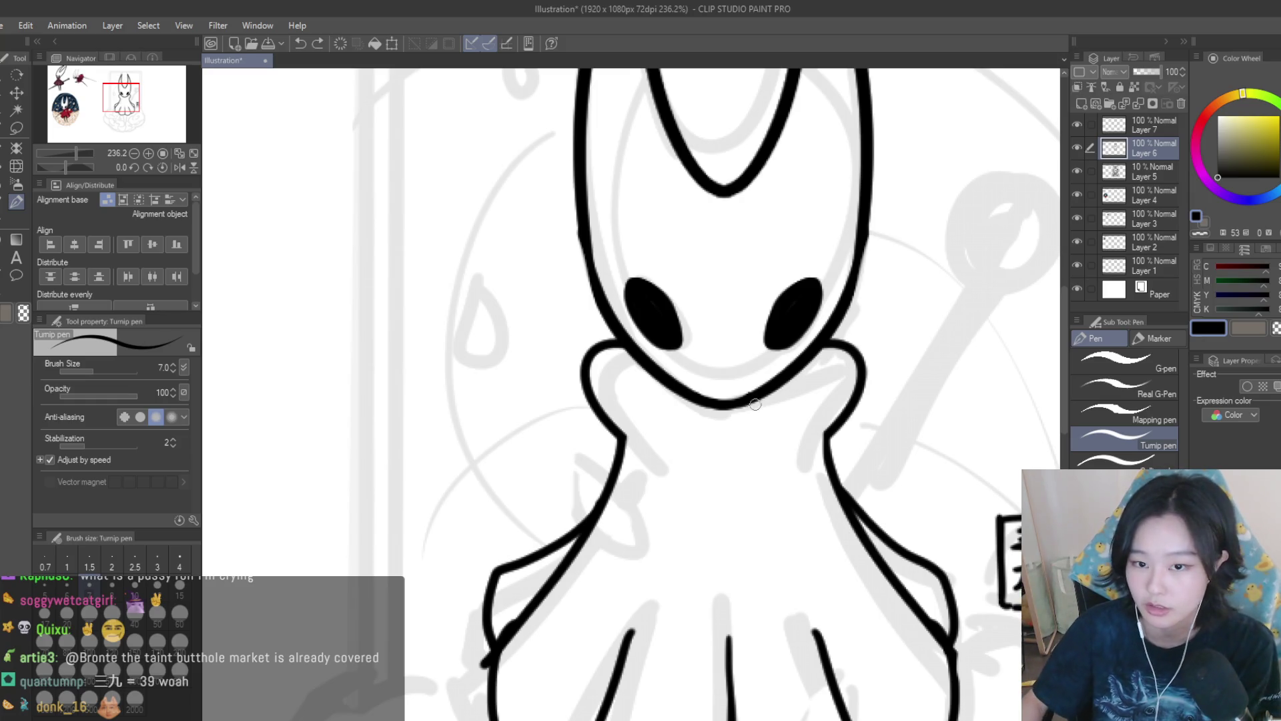
Zoom out to view the whole inked Hornet figure over the sketch.
scroll(760, 406, down, 5)
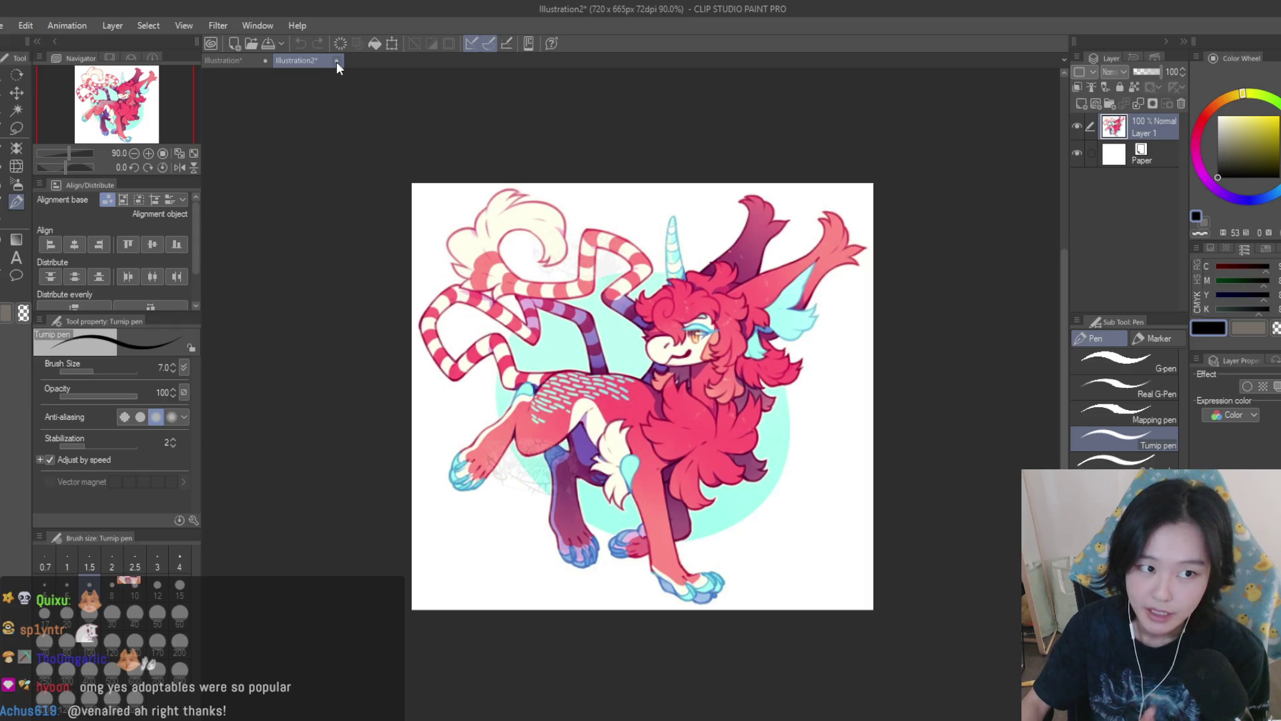
Close the Illustration2 document, bringing back the Hornet Illustration canvas.
key(n)
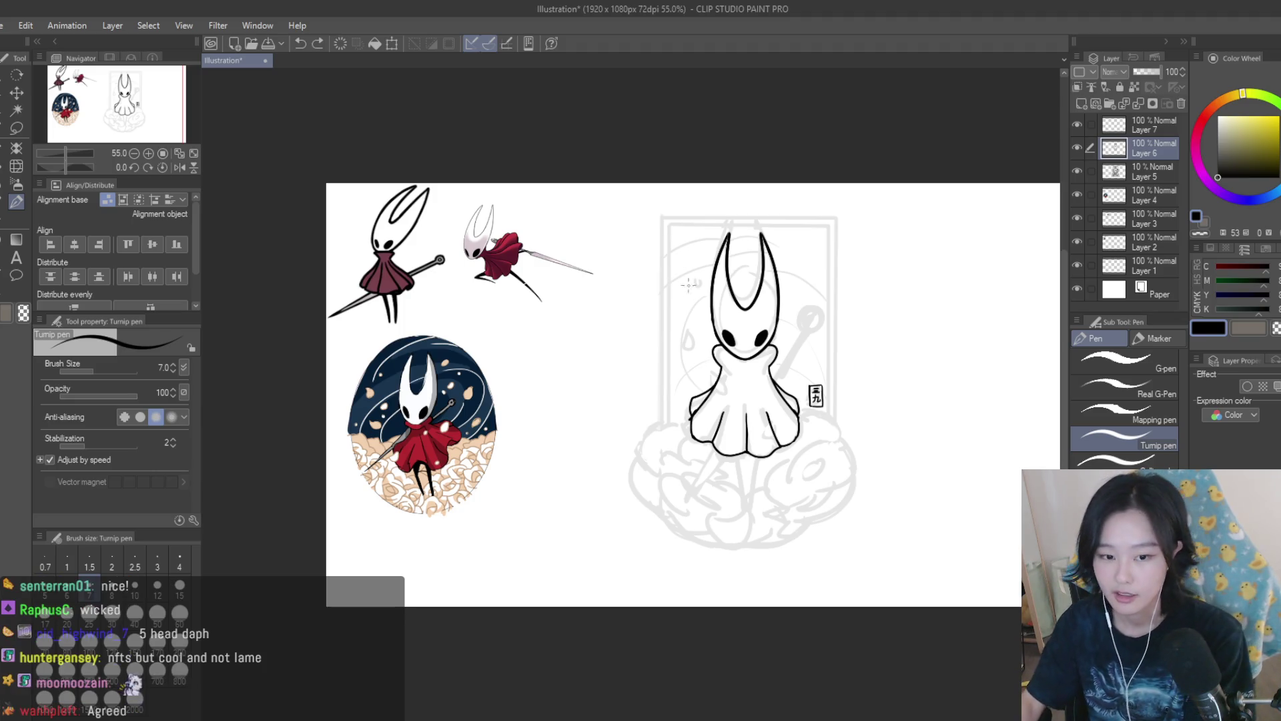
Switch to the liquify tool and enlarge its brush to warp the ink lines.
scroll(725, 467, up, 1)
click(16, 165)
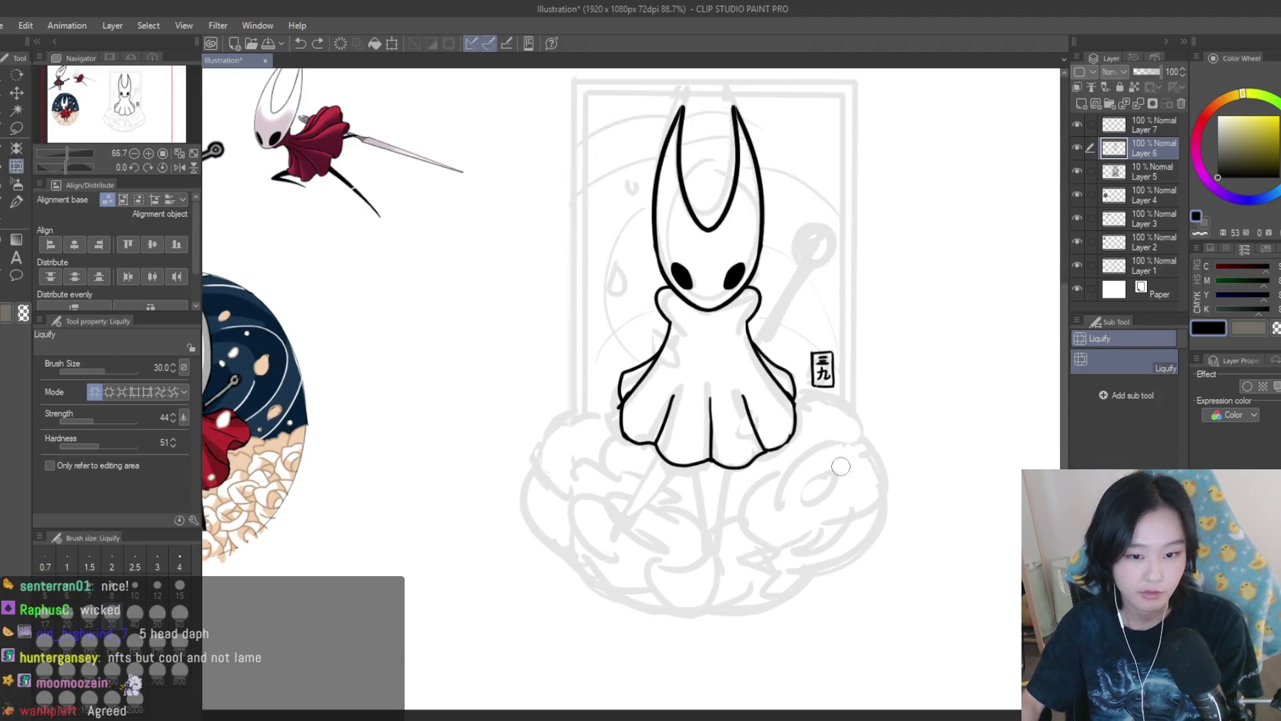
scroll(871, 430, up, 1)
key(bracketright)
key(bracketright)
key(bracketright)
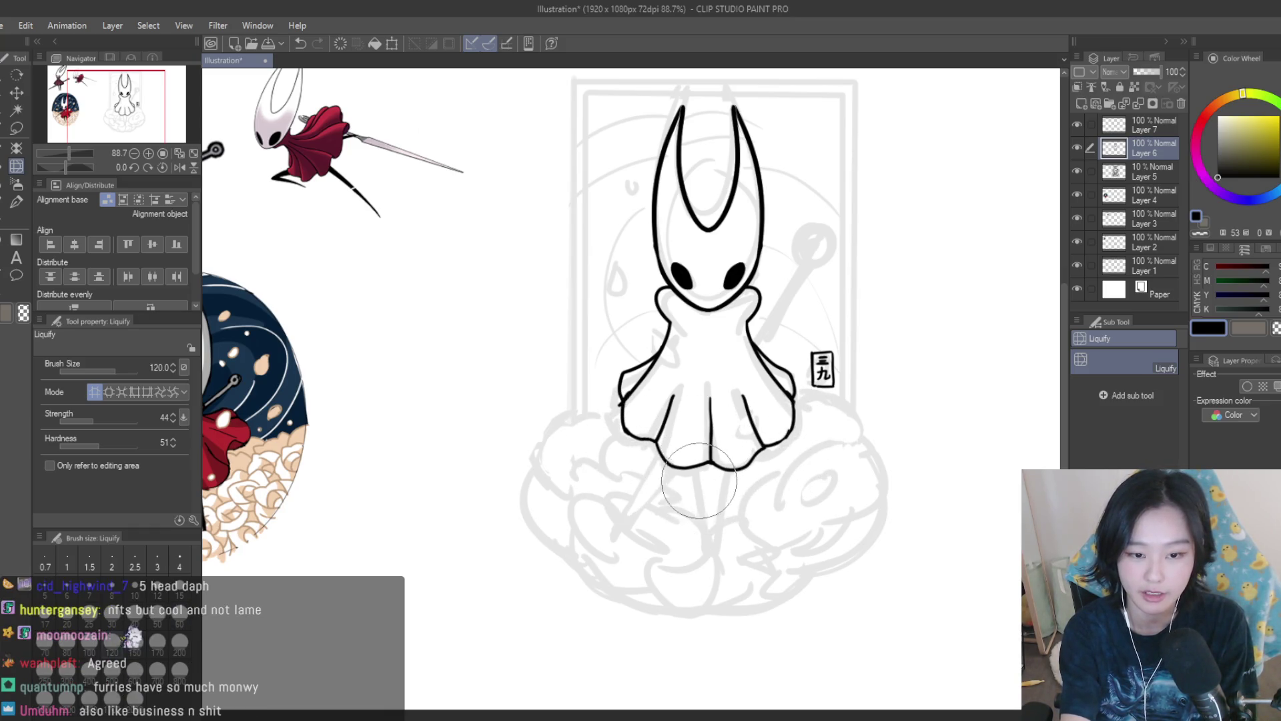
Erase the cloak's black centre line and redraw it at the cloak's bottom.
click(2, 224)
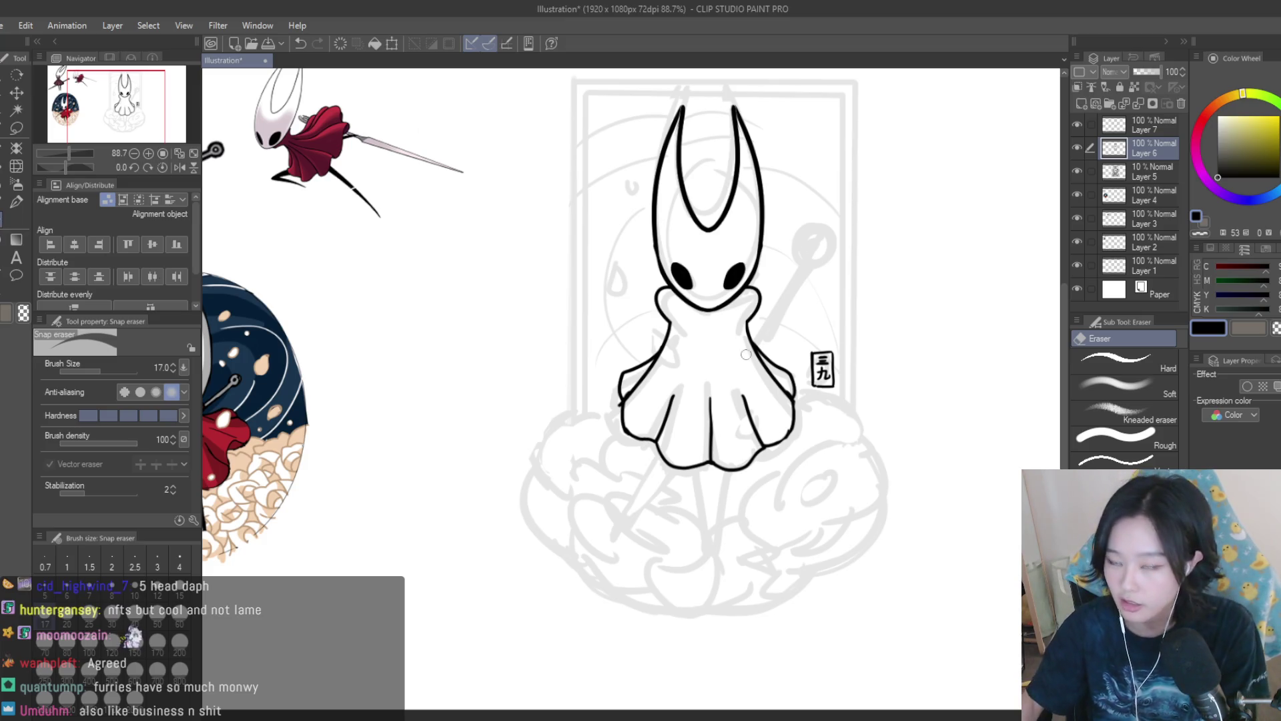
scroll(696, 410, up, 1)
click(712, 415)
key(p)
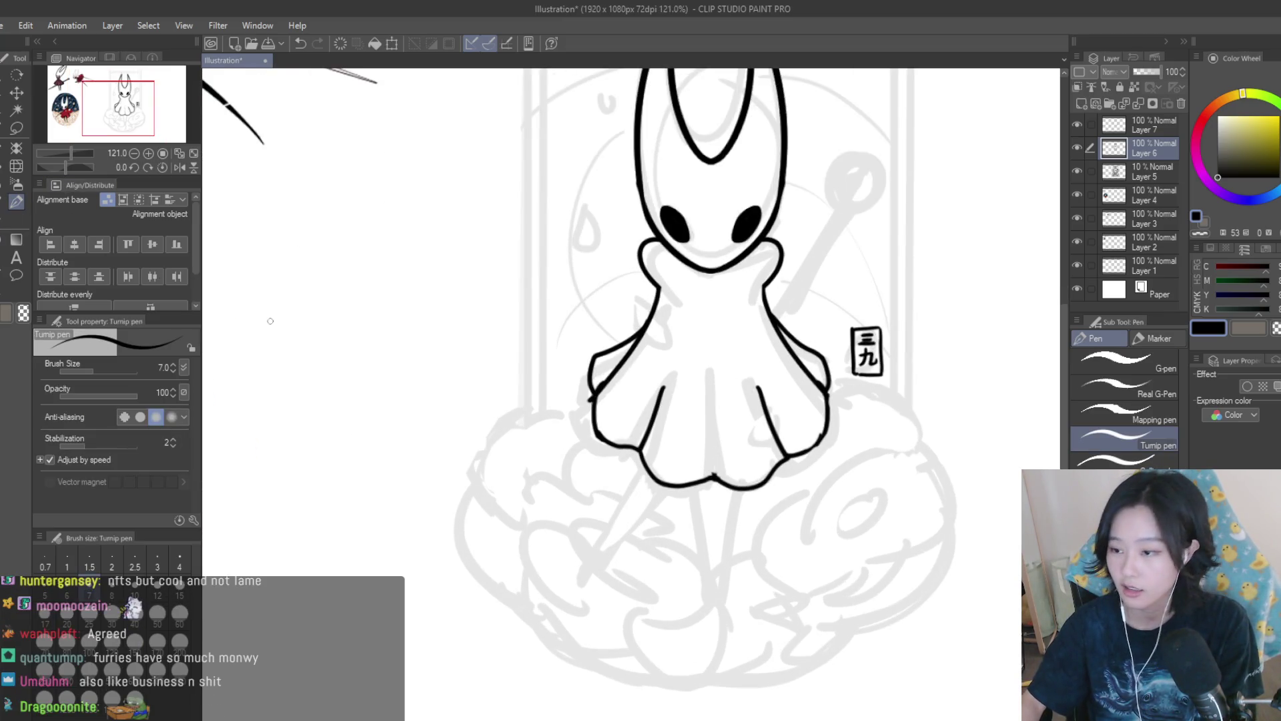
scroll(740, 374, up, 1)
drag(703, 512, 704, 435)
key(ctrl+z)
drag(704, 512, 704, 438)
key(ctrl+z)
drag(703, 512, 698, 451)
Redraw the left and right inner fold lines longer, erasing the thick extra stroke.
drag(652, 358, 604, 475)
drag(758, 361, 797, 464)
key(ctrl+z)
key(ctrl+z)
key(ctrl+z)
drag(761, 397, 792, 447)
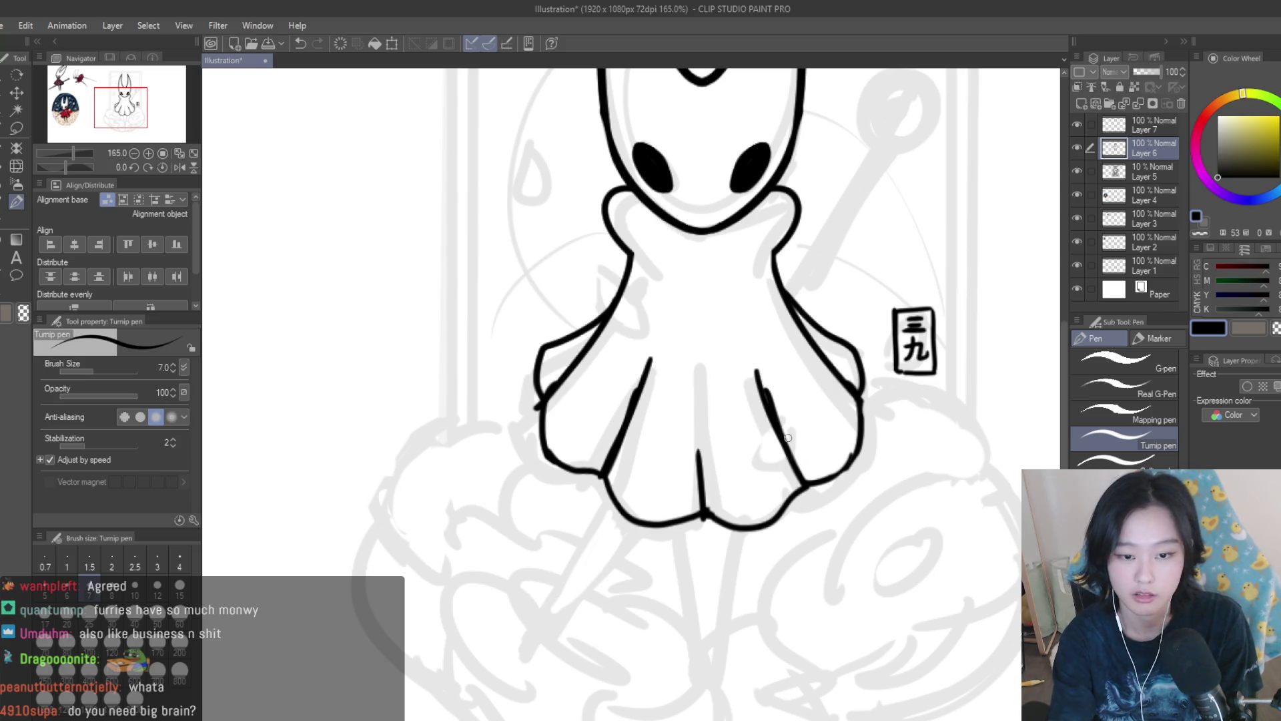
key(e)
drag(781, 372, 780, 427)
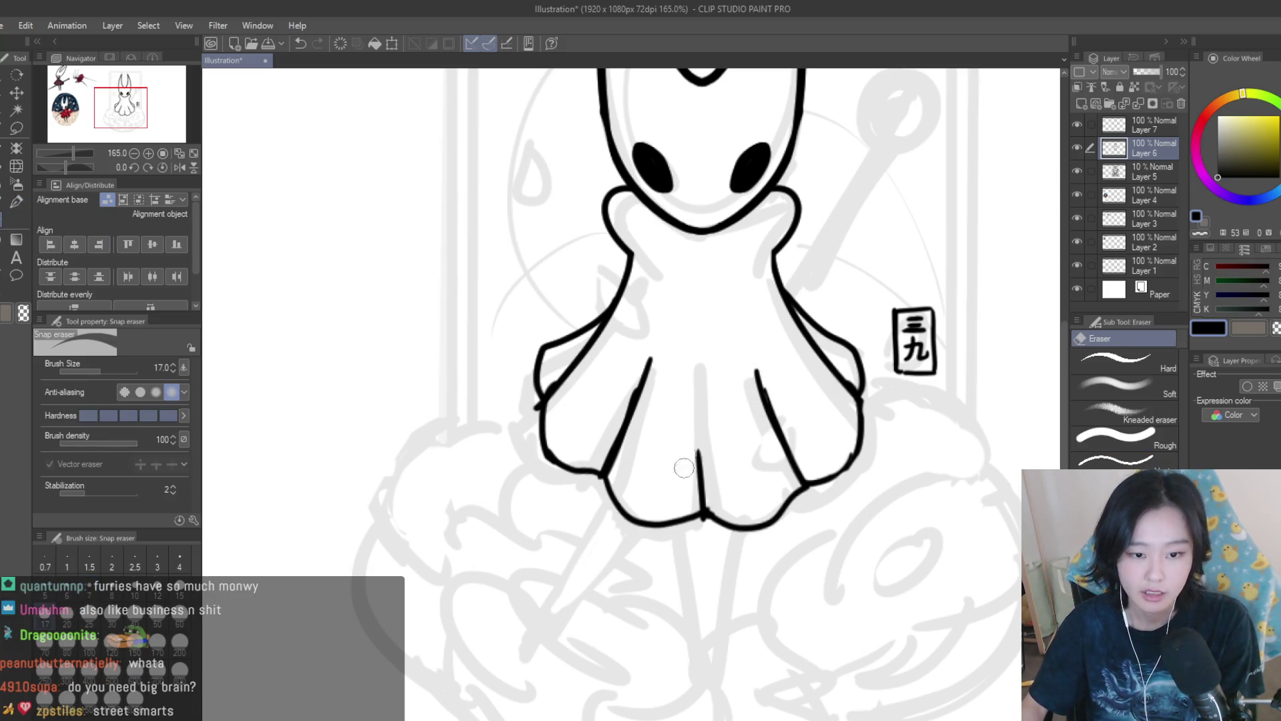
click(16, 201)
scroll(700, 427, down, 5)
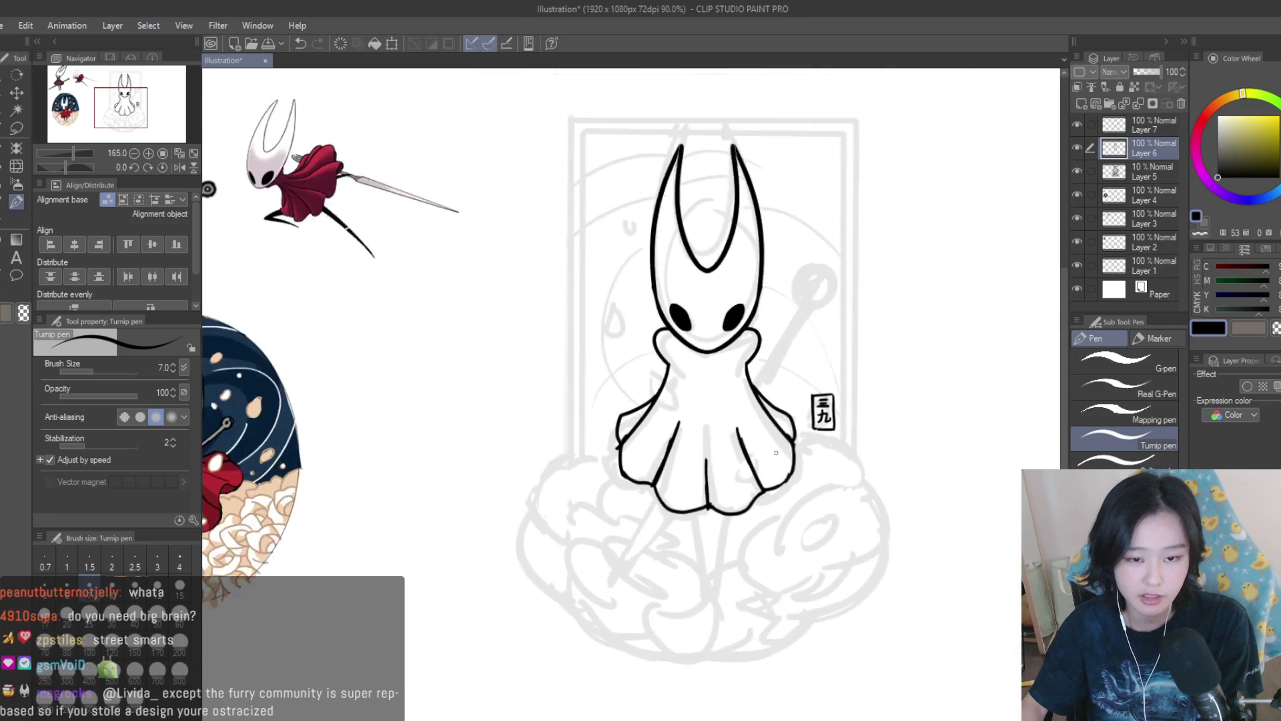
scroll(874, 438, down, 2)
scroll(875, 439, up, 1)
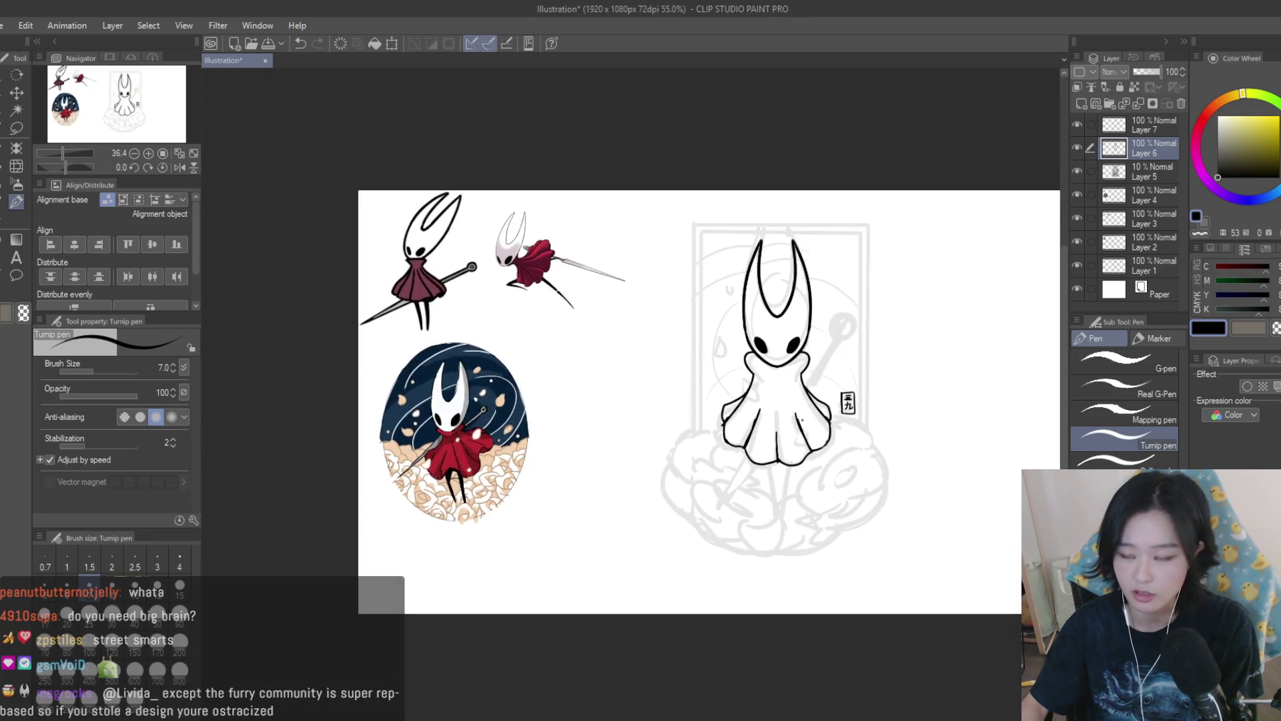
scroll(803, 401, up, 1)
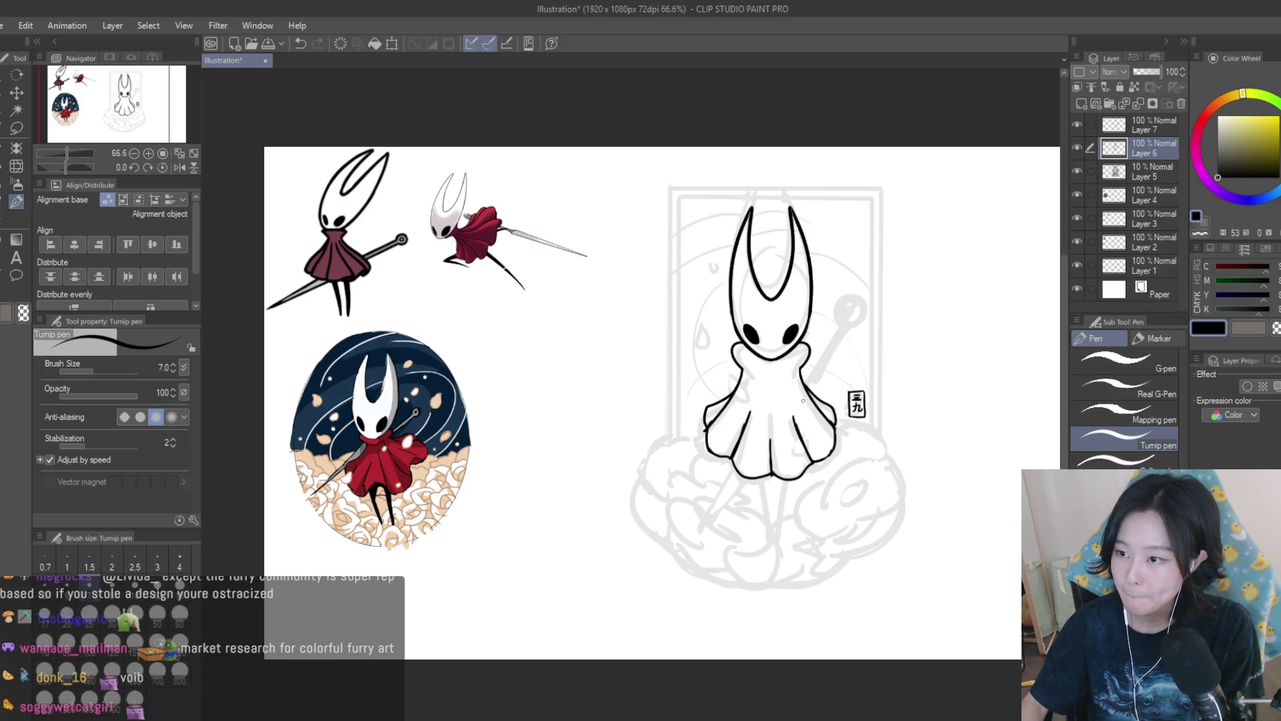
scroll(803, 401, up, 1)
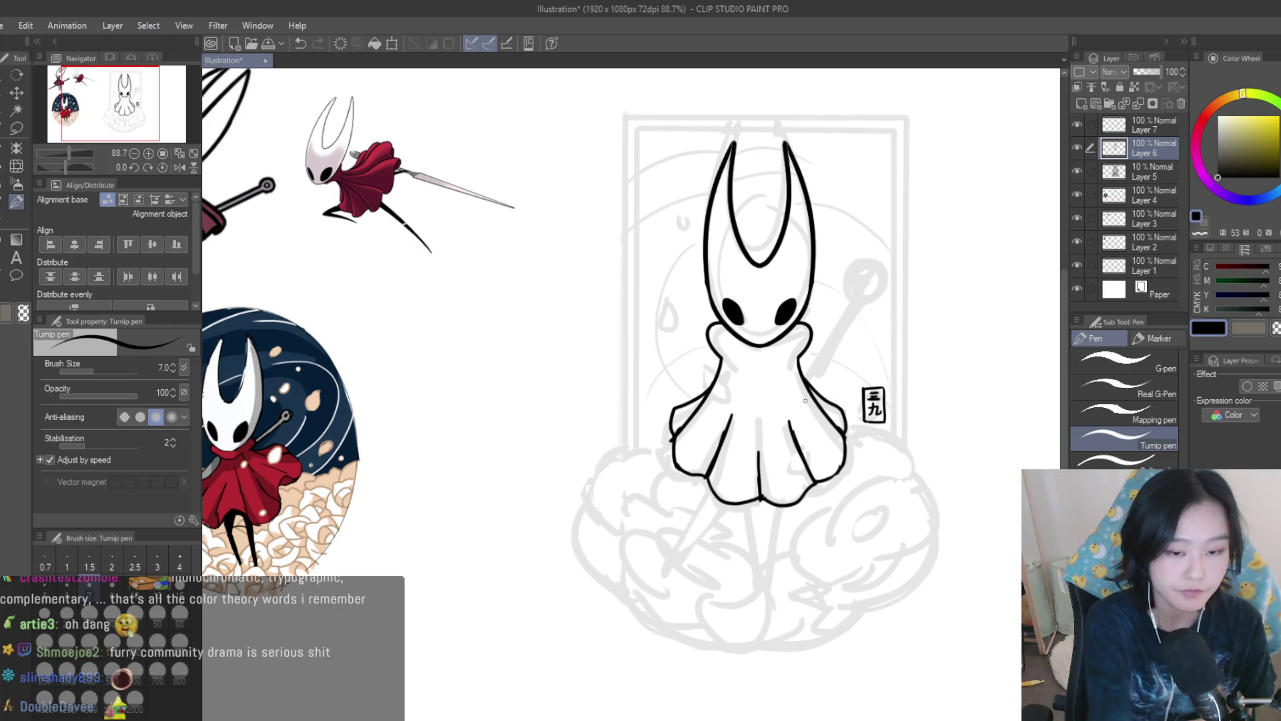
scroll(514, 281, down, 1)
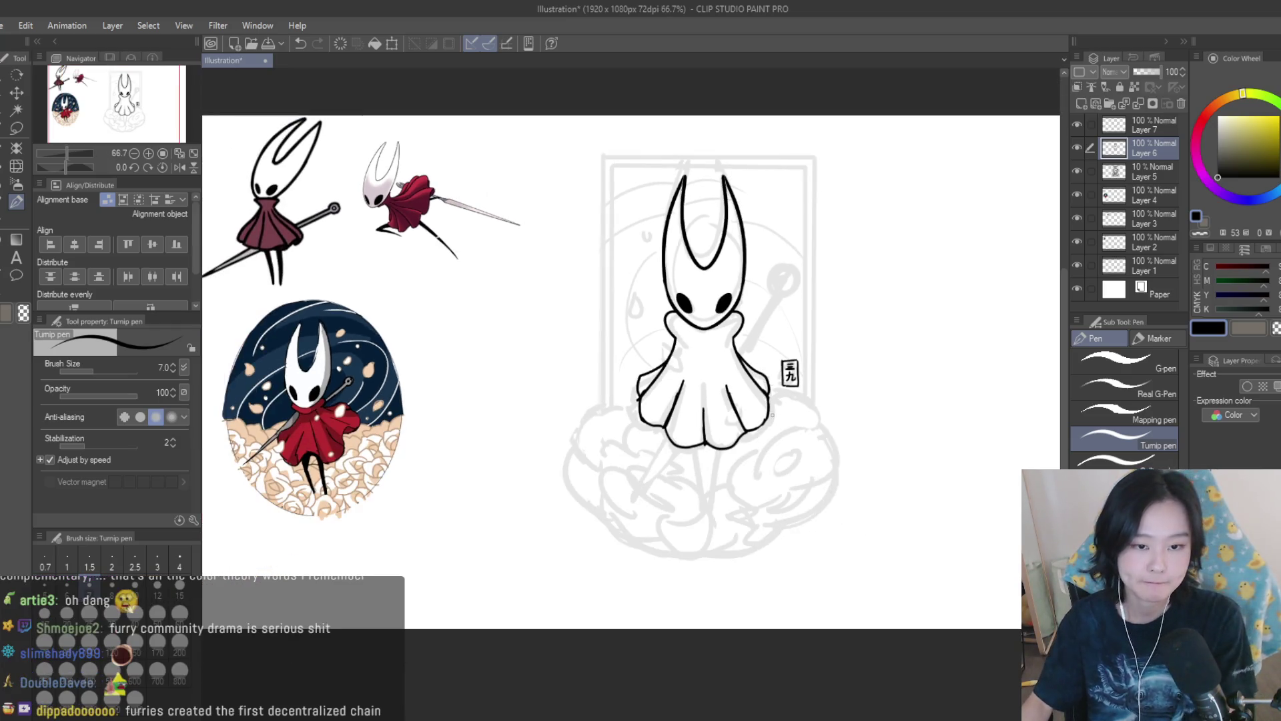
Erase the old outline pieces around the chin and neck on both sides.
scroll(817, 366, down, 1)
scroll(771, 317, up, 4)
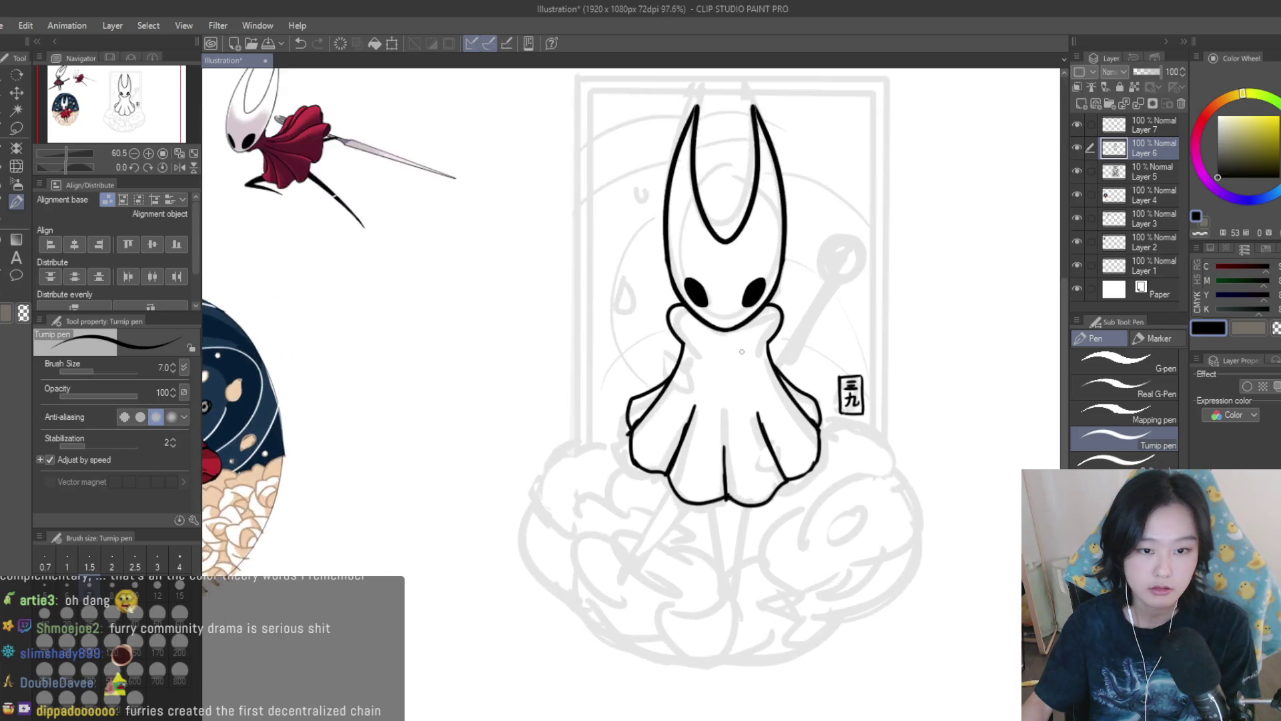
scroll(771, 316, up, 3)
key(e)
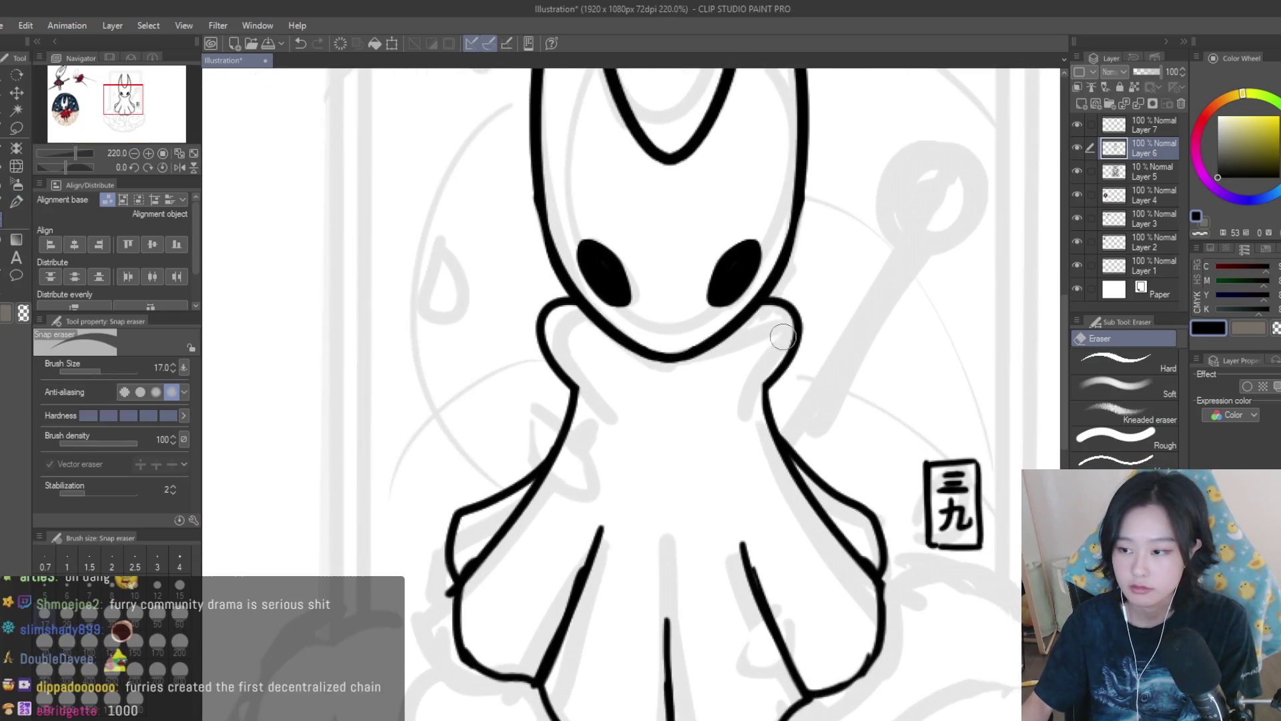
mouse_move(762, 362)
mouse_down()
mouse_move(801, 329)
mouse_move(767, 401)
mouse_move(788, 430)
mouse_up()
key(bracketright)
key(bracketright)
drag(790, 302, 767, 334)
mouse_move(544, 303)
mouse_down()
mouse_move(567, 423)
mouse_move(543, 381)
mouse_up()
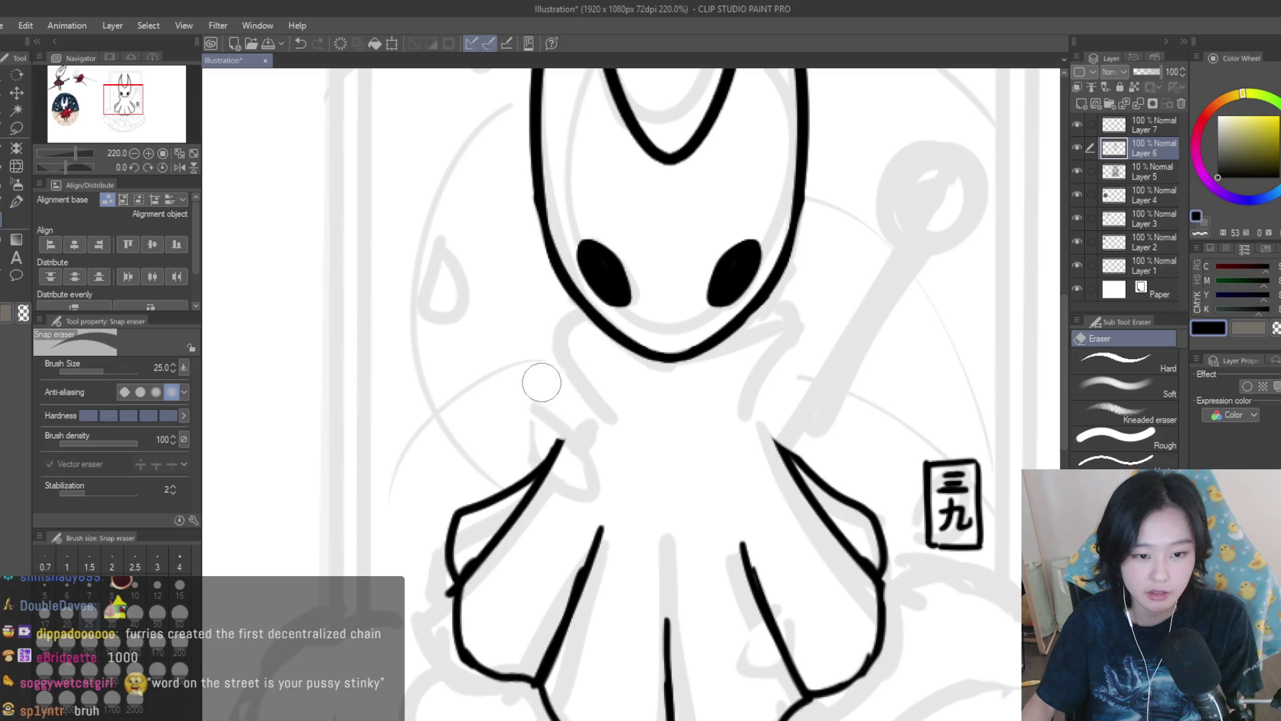
Redraw the right neck outline so it flows down into the cloak.
click(16, 201)
drag(741, 374, 801, 460)
key(ctrl+z)
key(ctrl+z)
drag(732, 371, 801, 467)
drag(598, 374, 555, 459)
key(ctrl+z)
key(ctrl+z)
key(ctrl+z)
drag(732, 371, 798, 461)
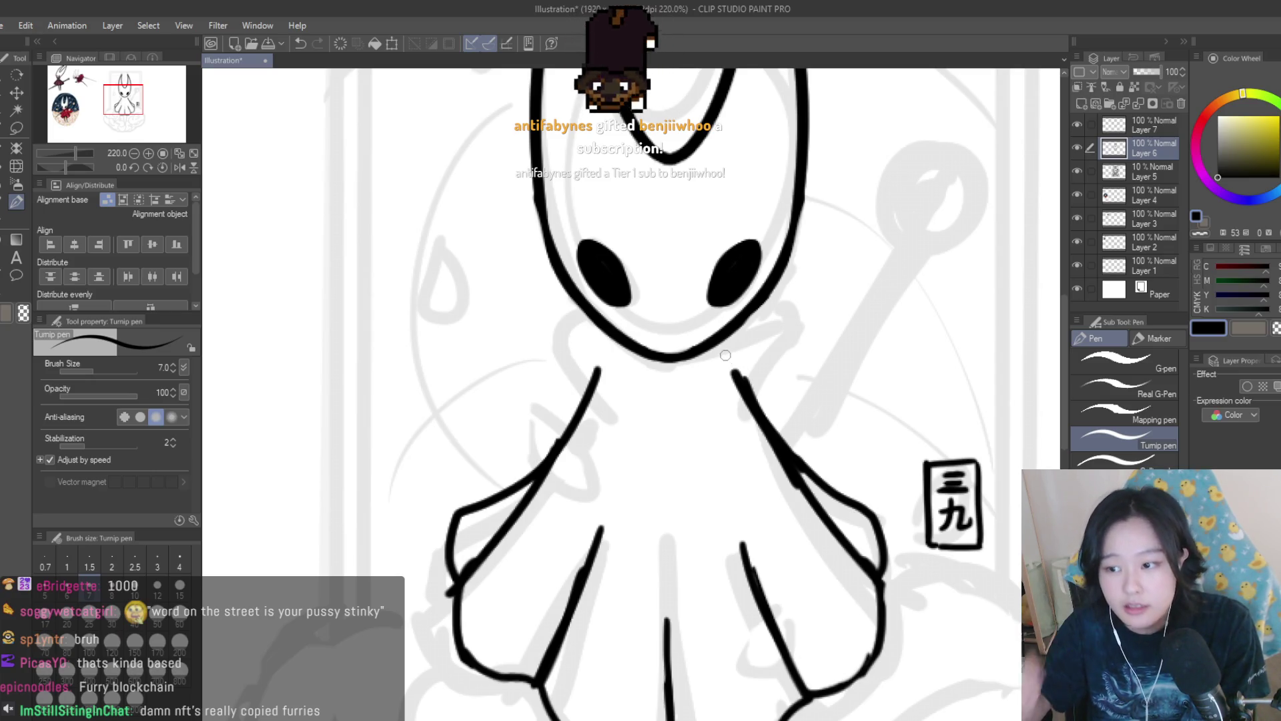
scroll(726, 355, down, 4)
scroll(811, 415, up, 4)
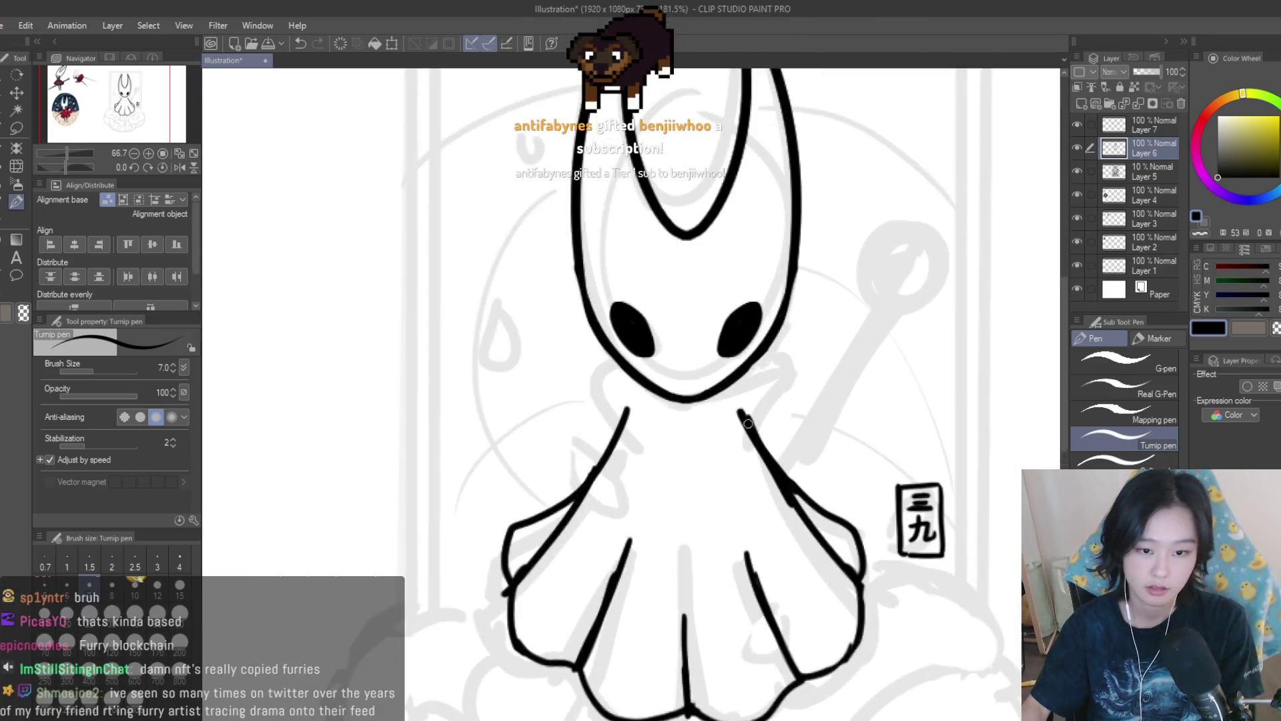
Add matching hooked collar lines on the right and left of the neck.
mouse_move(761, 335)
mouse_down()
mouse_move(776, 364)
mouse_move(752, 408)
mouse_up()
mouse_move(562, 334)
mouse_down()
mouse_move(553, 397)
mouse_move(578, 406)
mouse_up()
key(e)
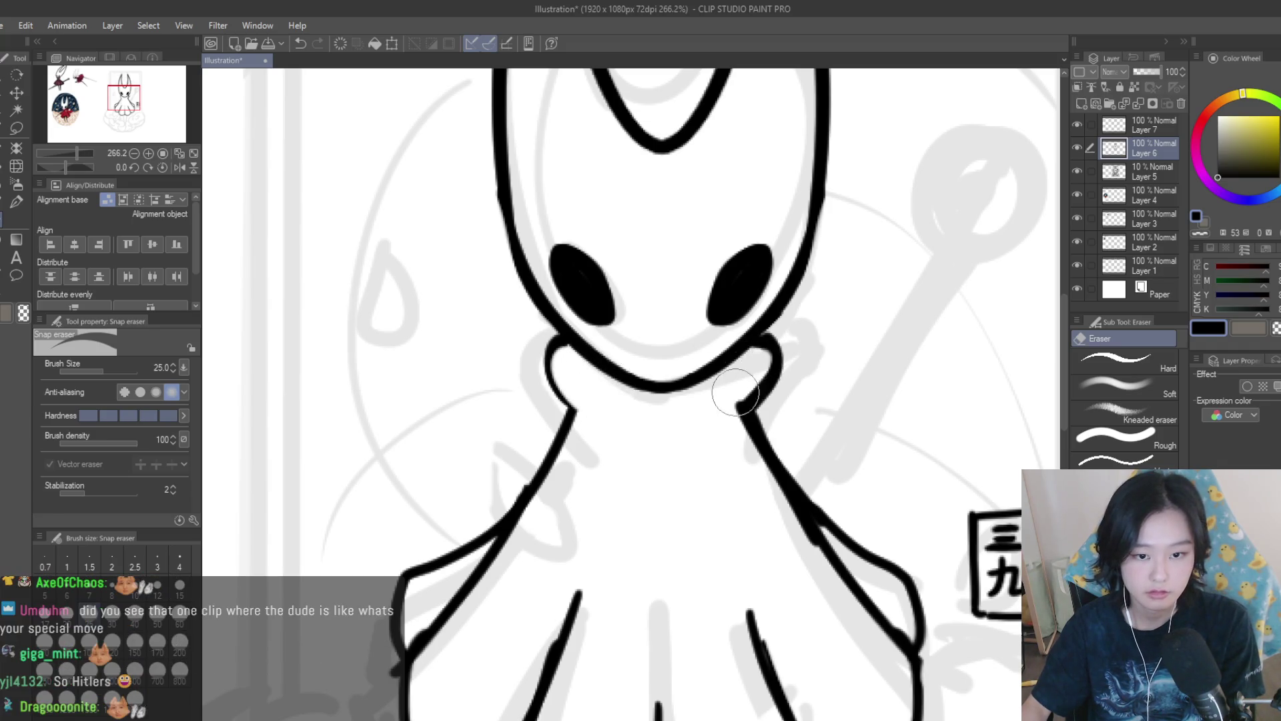
scroll(812, 387, down, 5)
scroll(812, 387, up, 2)
key(p)
scroll(762, 364, up, 4)
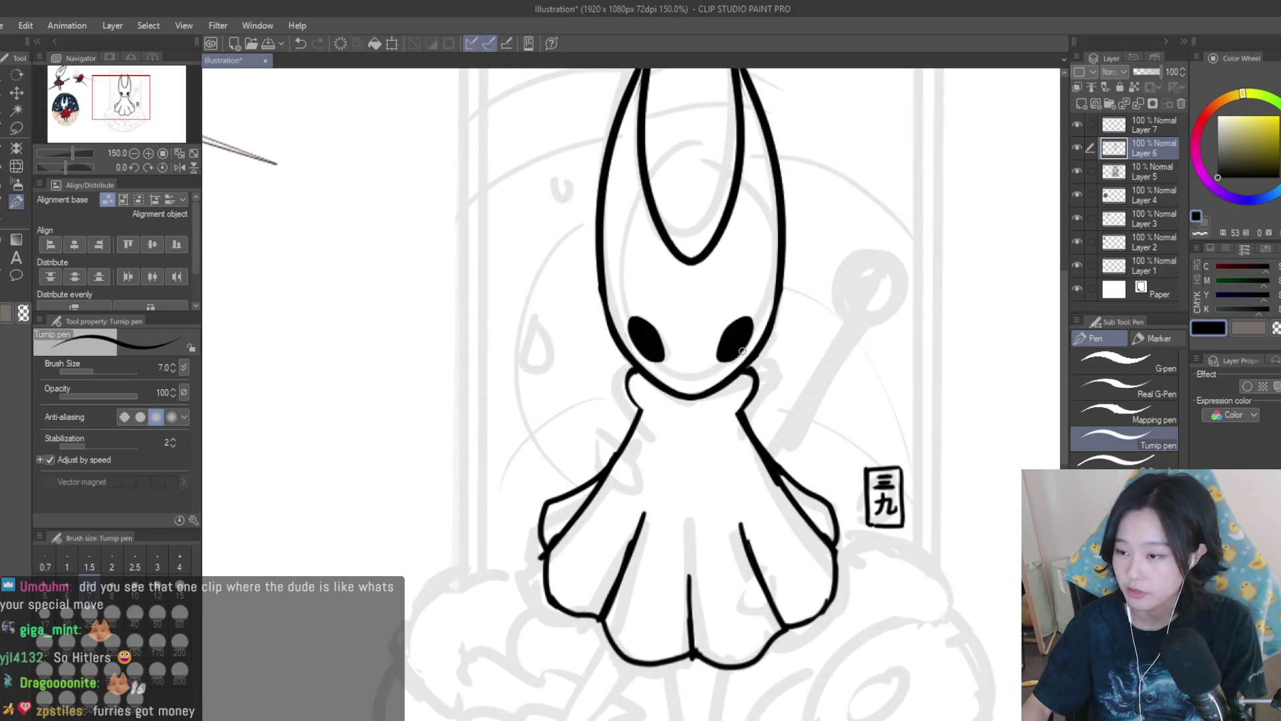
scroll(695, 440, up, 2)
scroll(668, 308, up, 2)
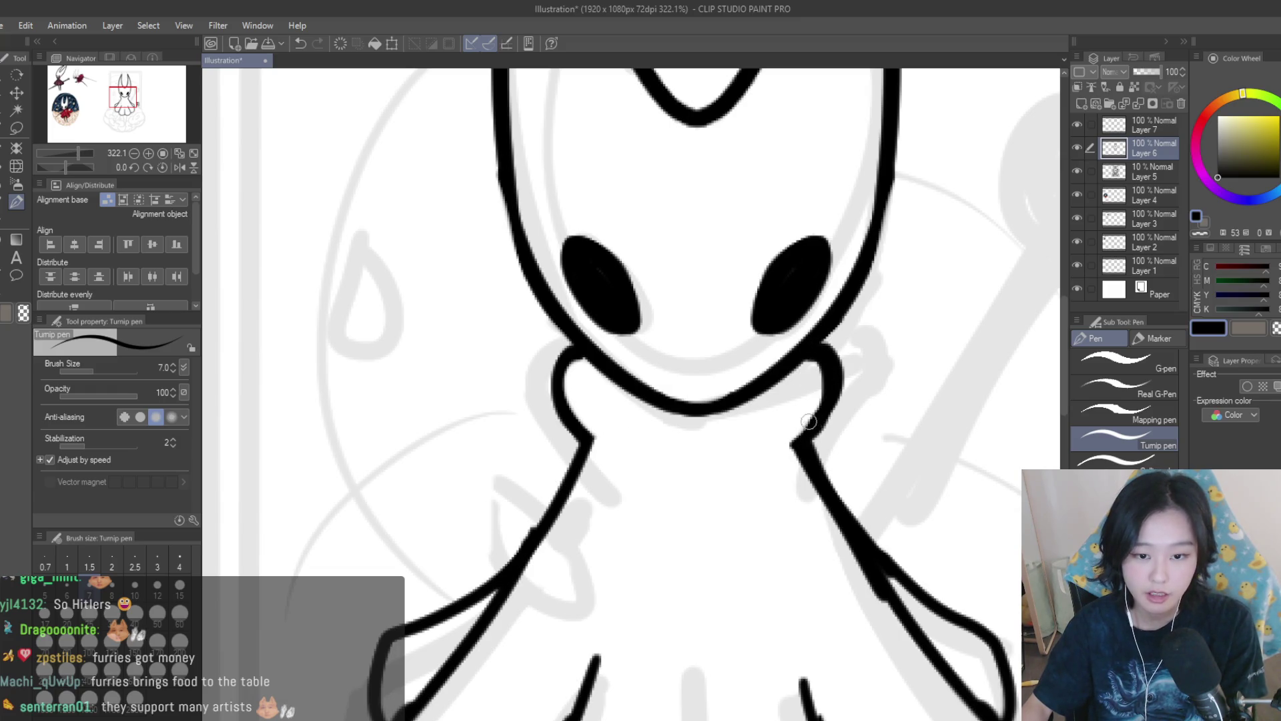
Thin the right collar bulge's outer edge and draw a first leg stroke below the cloak.
key(e)
drag(802, 382, 808, 390)
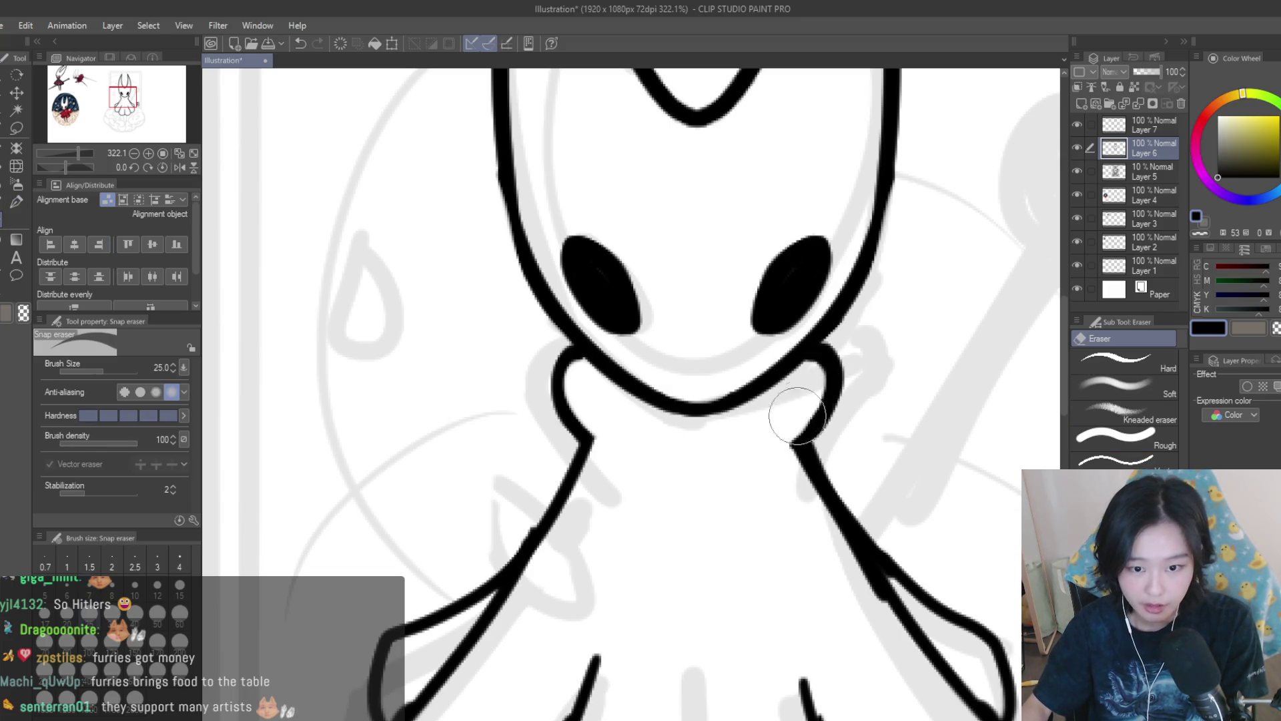
scroll(793, 500, down, 2)
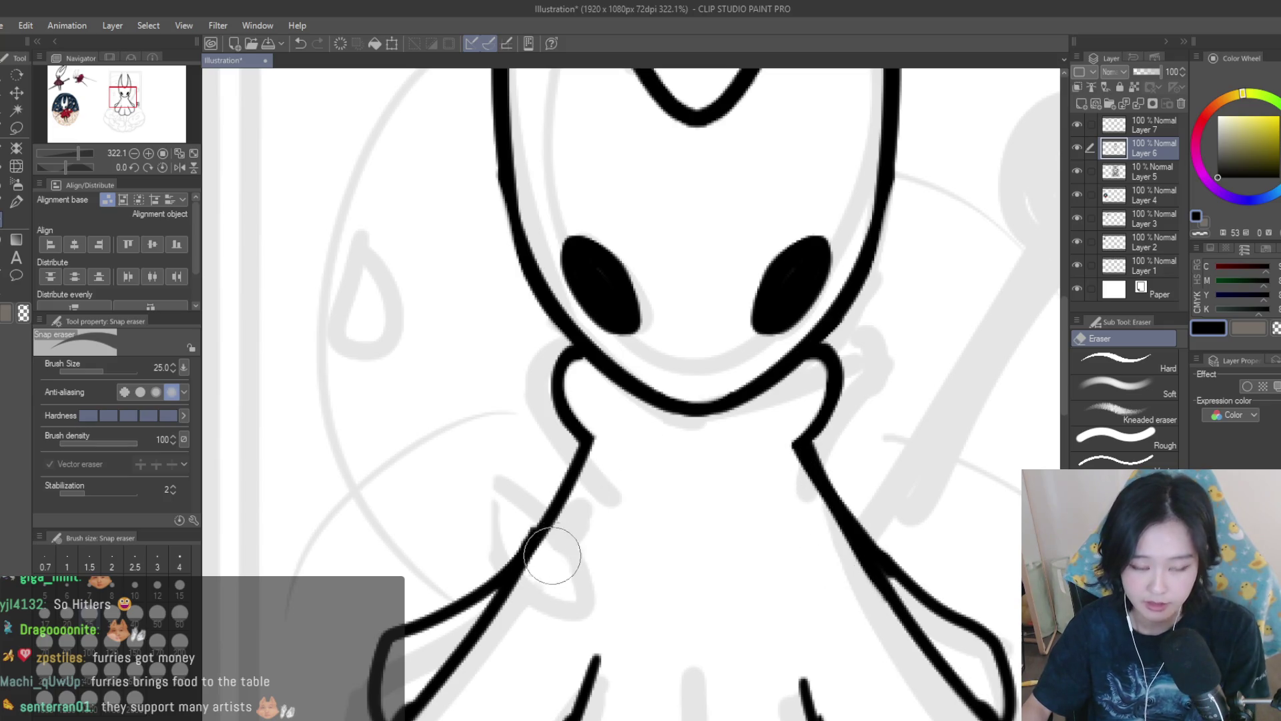
scroll(609, 429, down, 2)
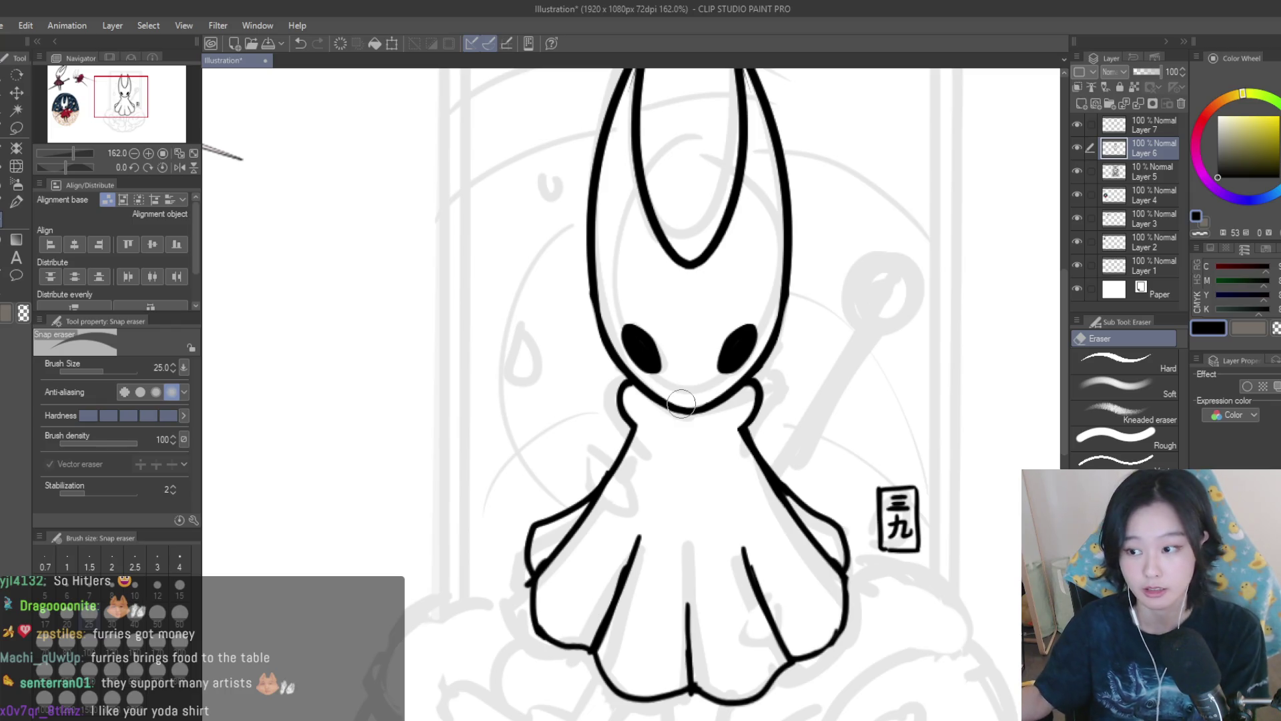
scroll(754, 371, down, 5)
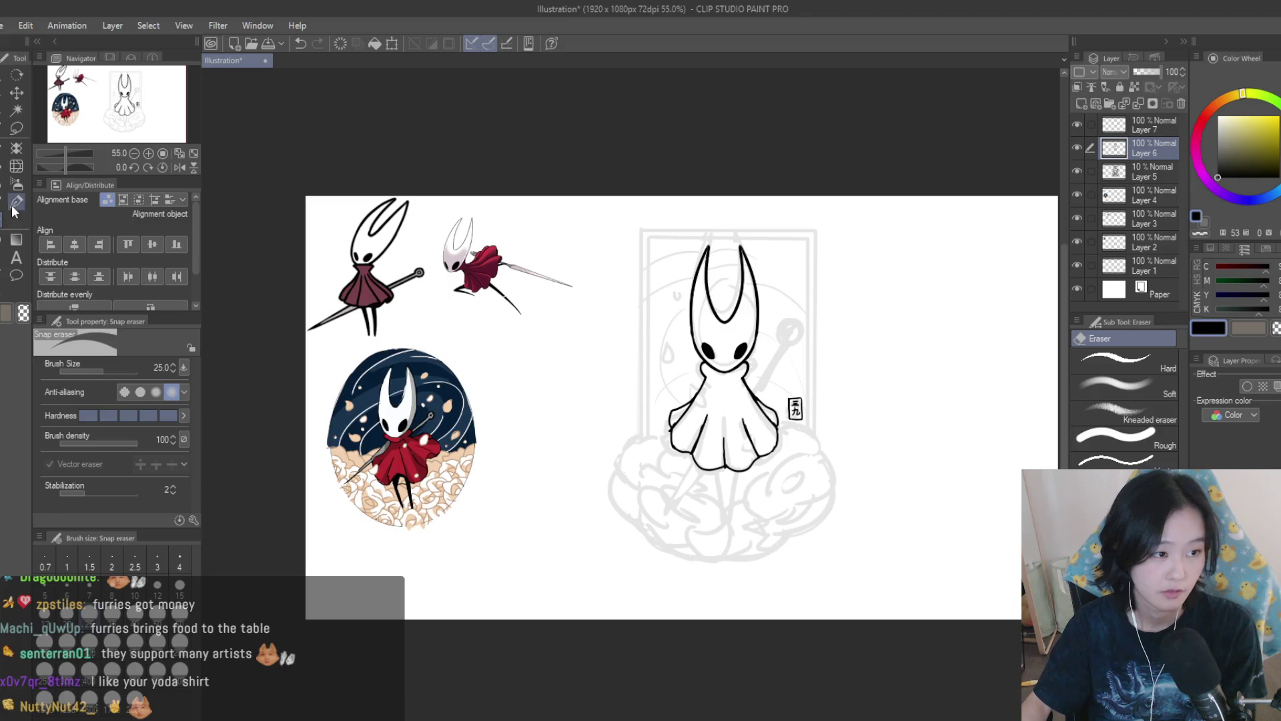
click(15, 204)
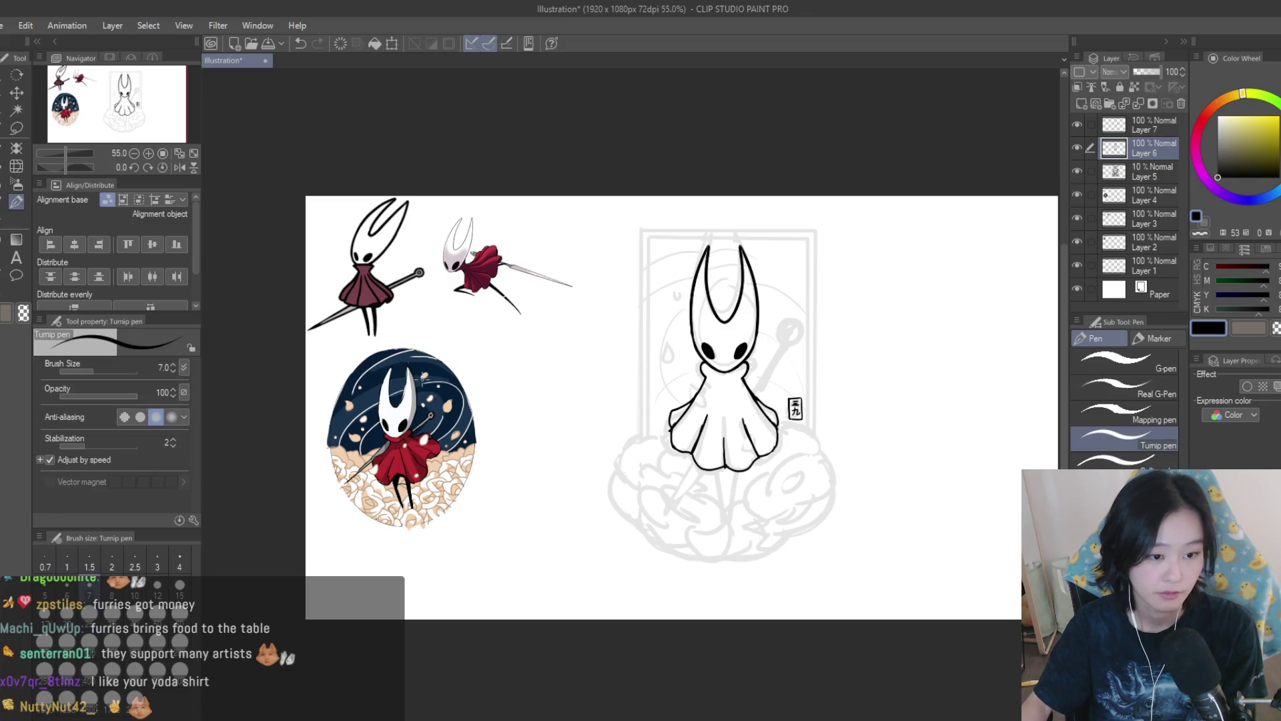
scroll(774, 403, up, 3)
scroll(750, 348, down, 2)
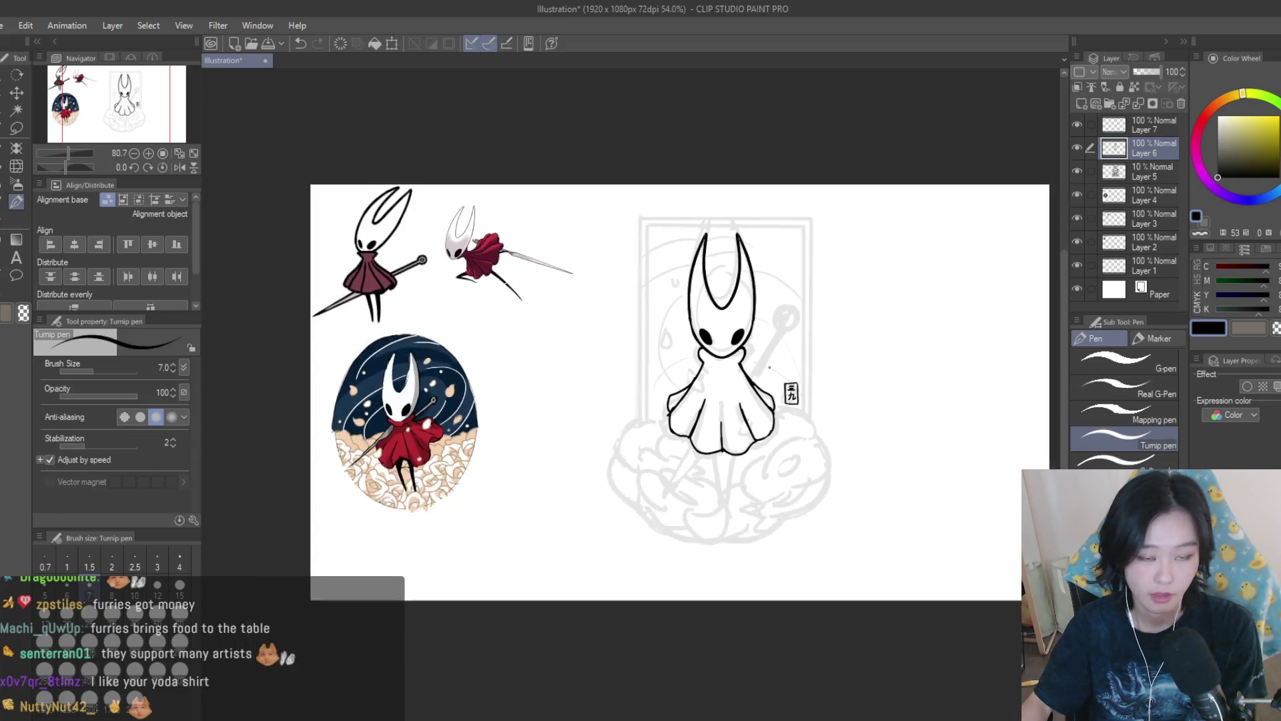
scroll(750, 374, up, 1)
scroll(747, 479, up, 2)
scroll(748, 479, down, 3)
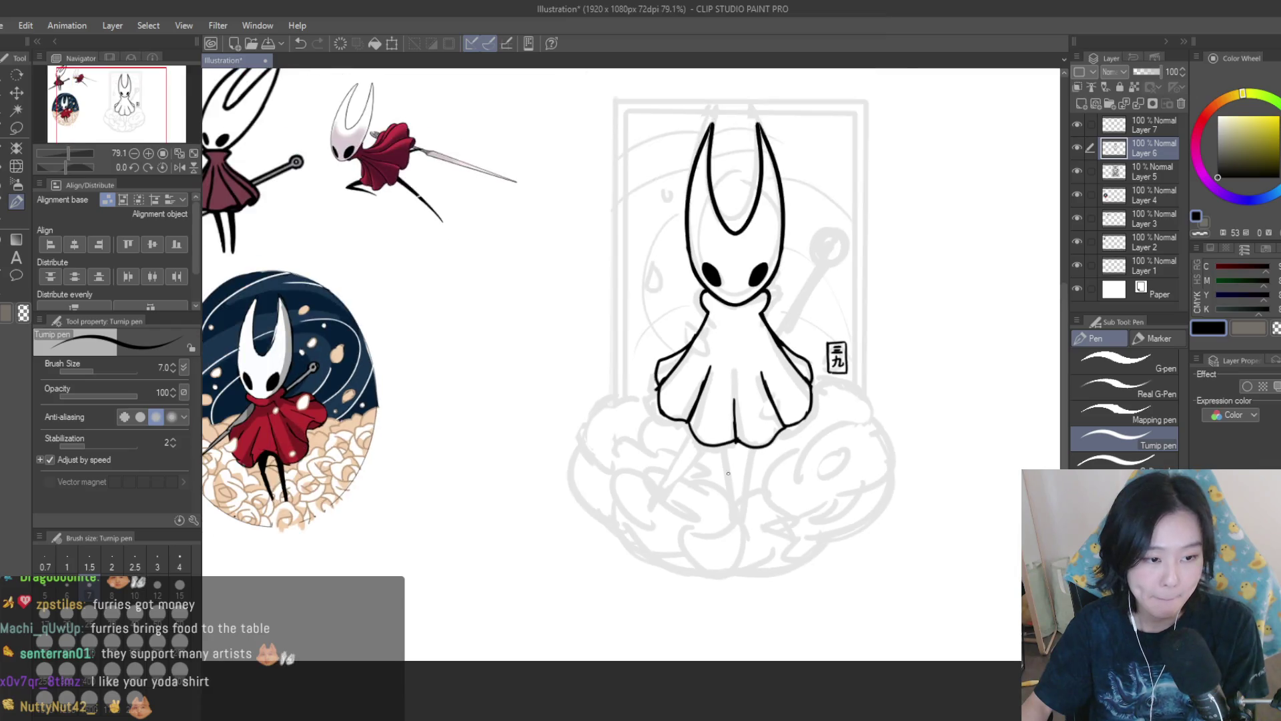
scroll(747, 479, up, 3)
mouse_move(750, 534)
mouse_down()
mouse_move(760, 430)
mouse_move(749, 522)
mouse_move(713, 427)
mouse_move(724, 530)
mouse_up()
Trim part of the lower left skirt line with the eraser and save the illustration.
scroll(761, 430, up, 2)
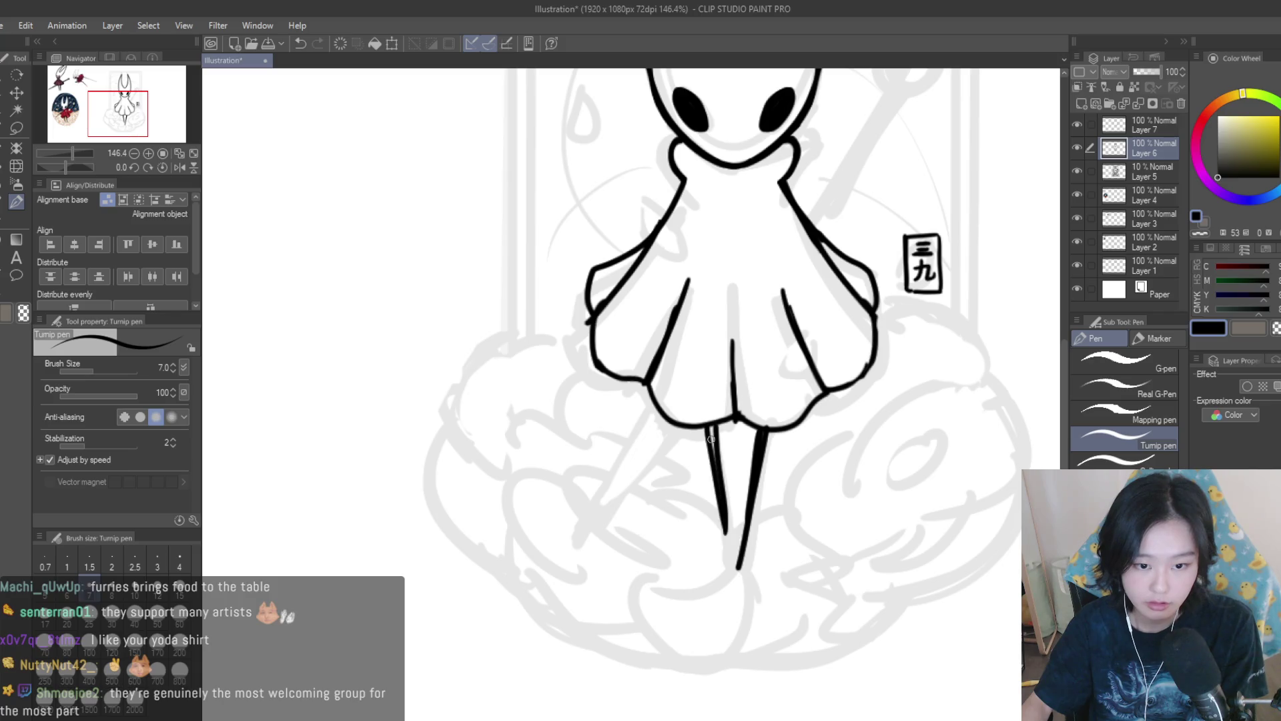
scroll(774, 544, down, 6)
scroll(800, 551, up, 3)
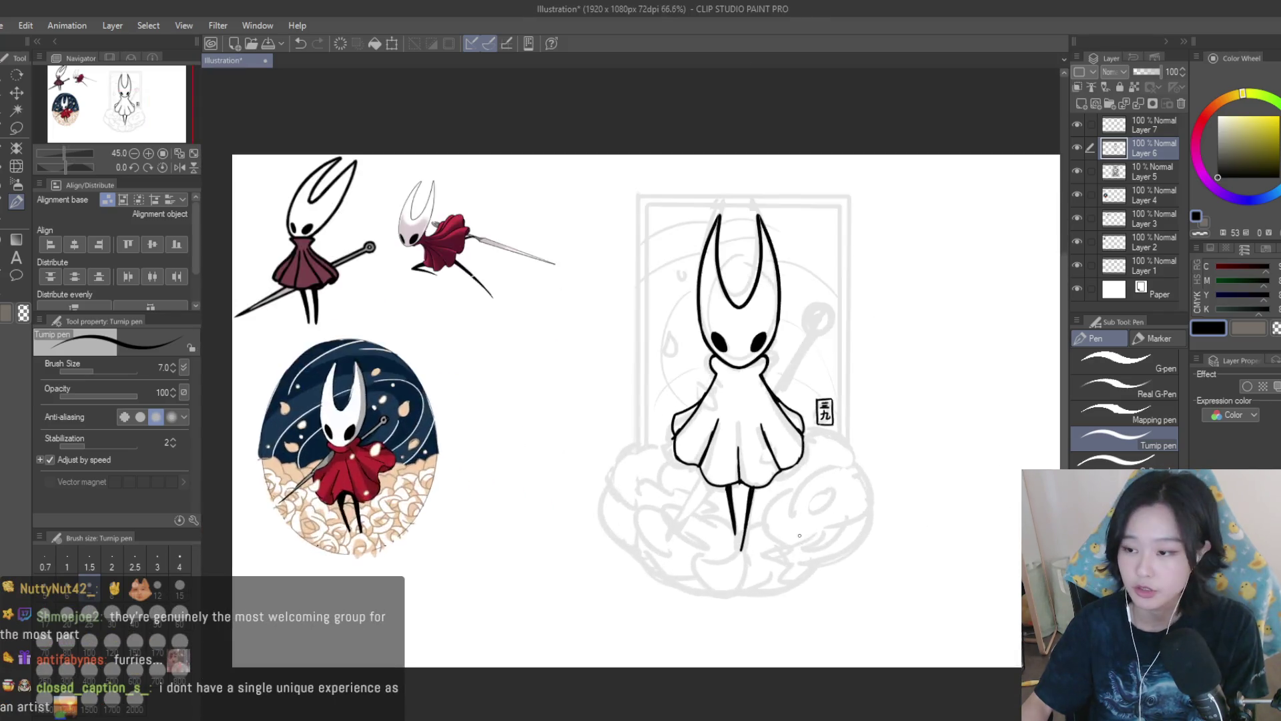
key(e)
scroll(726, 495, up, 4)
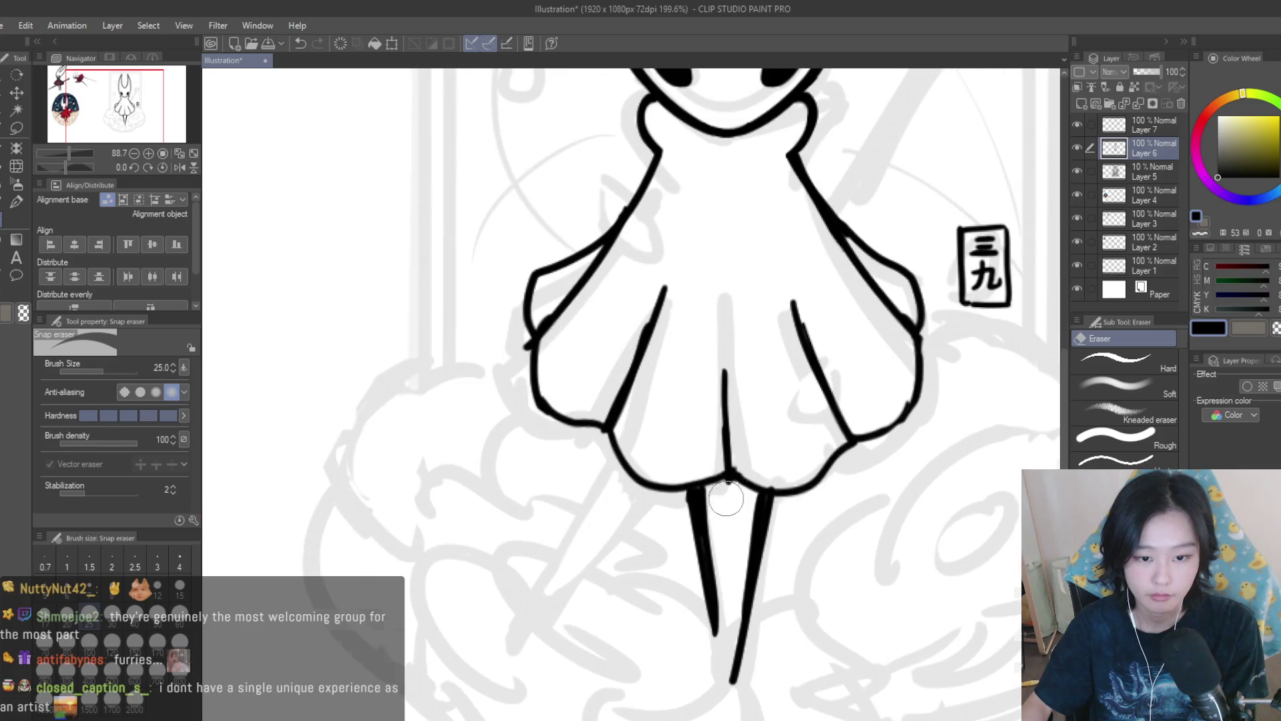
scroll(743, 447, up, 2)
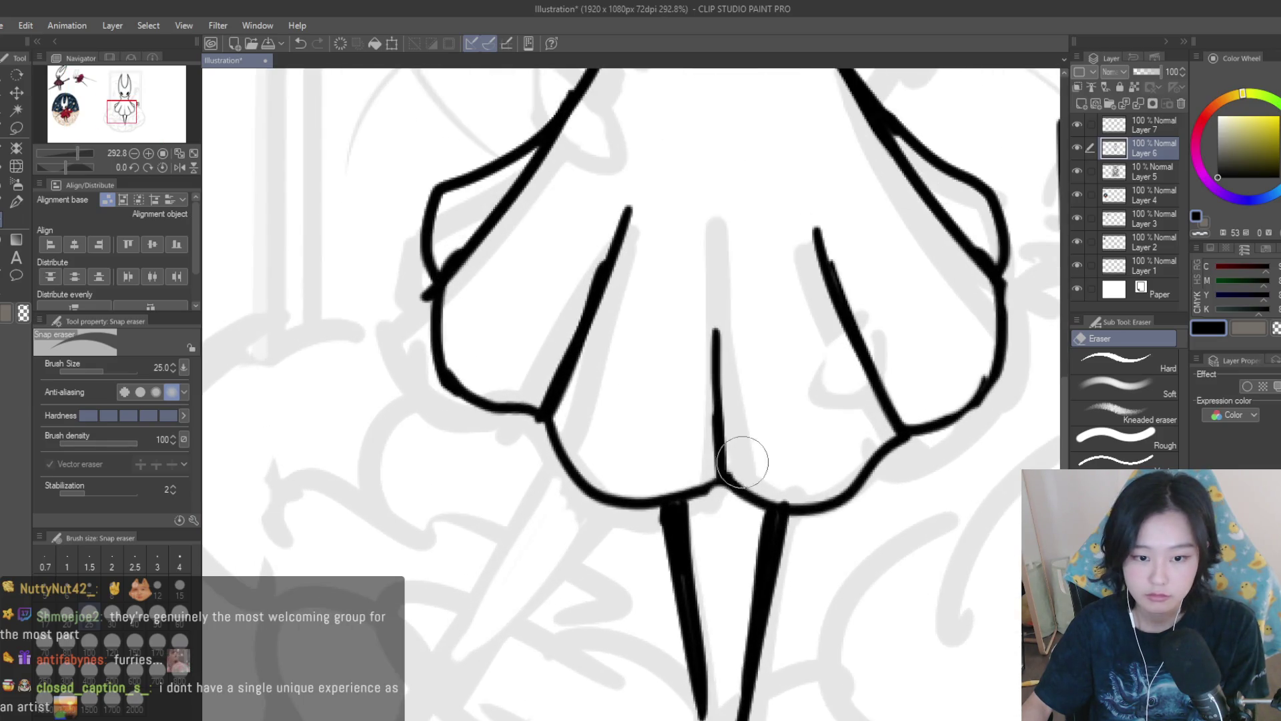
scroll(668, 427, down, 1)
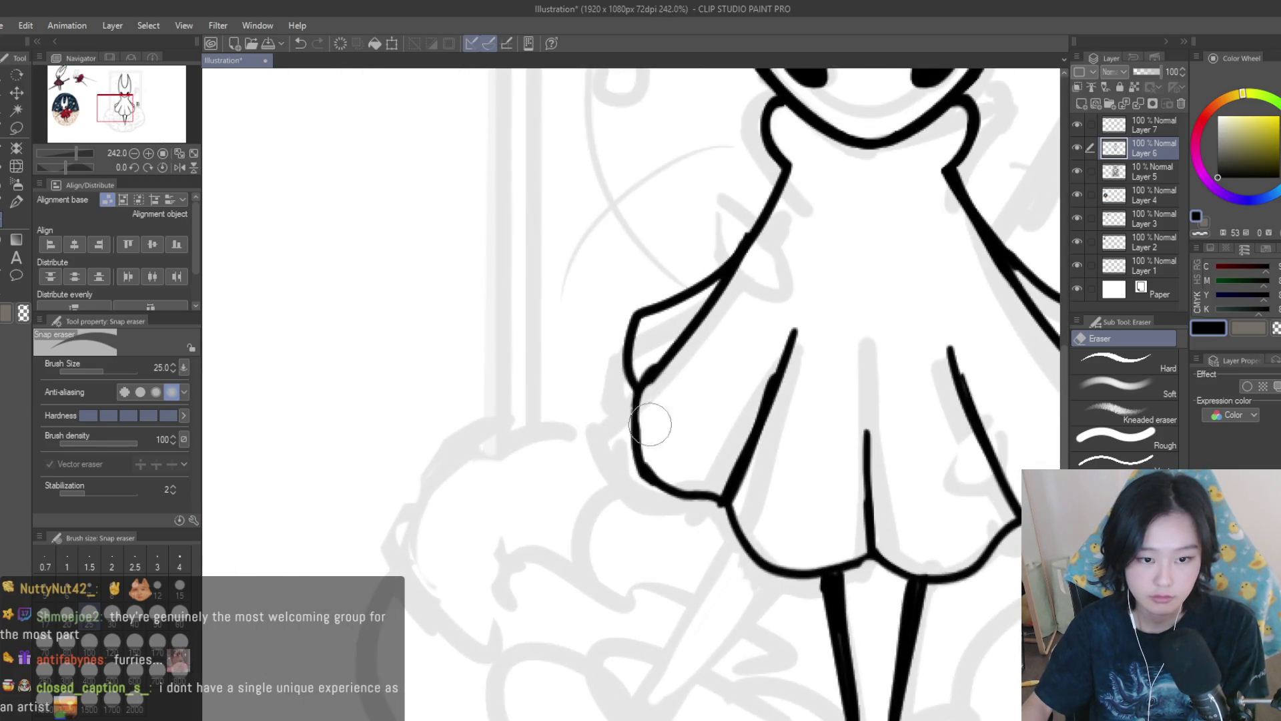
drag(688, 413, 681, 425)
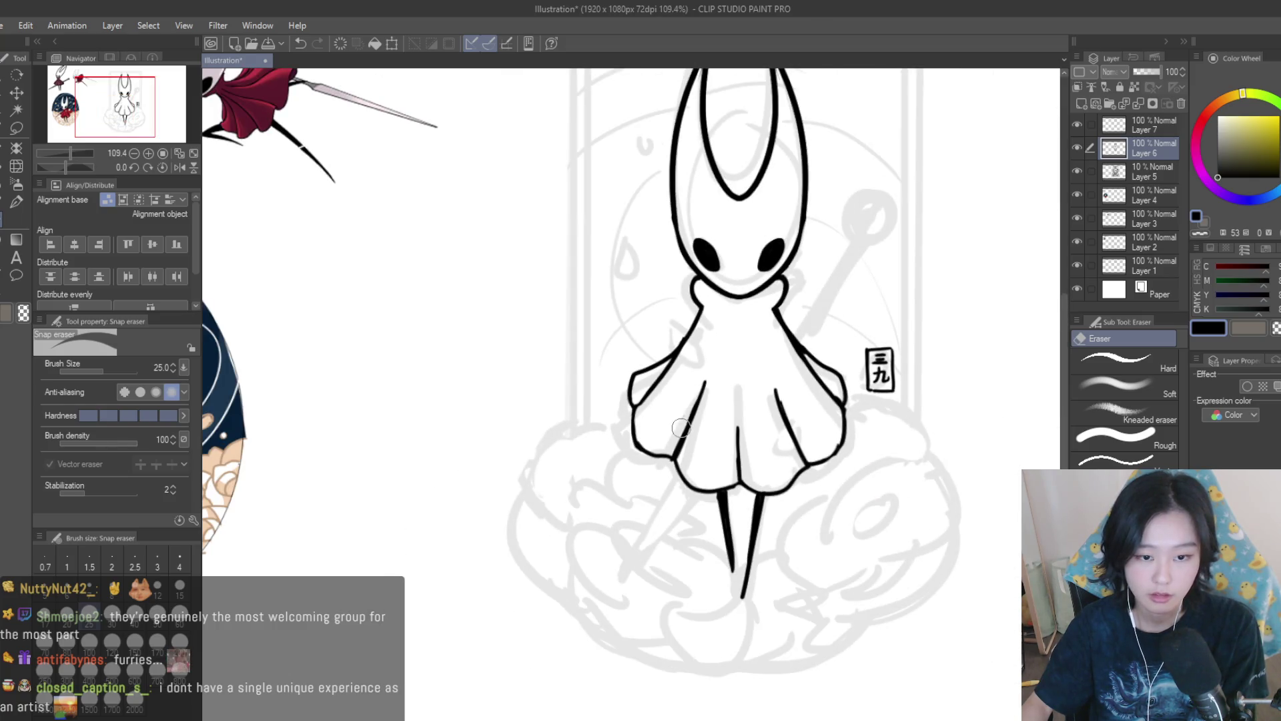
scroll(786, 399, down, 5)
scroll(632, 409, up, 4)
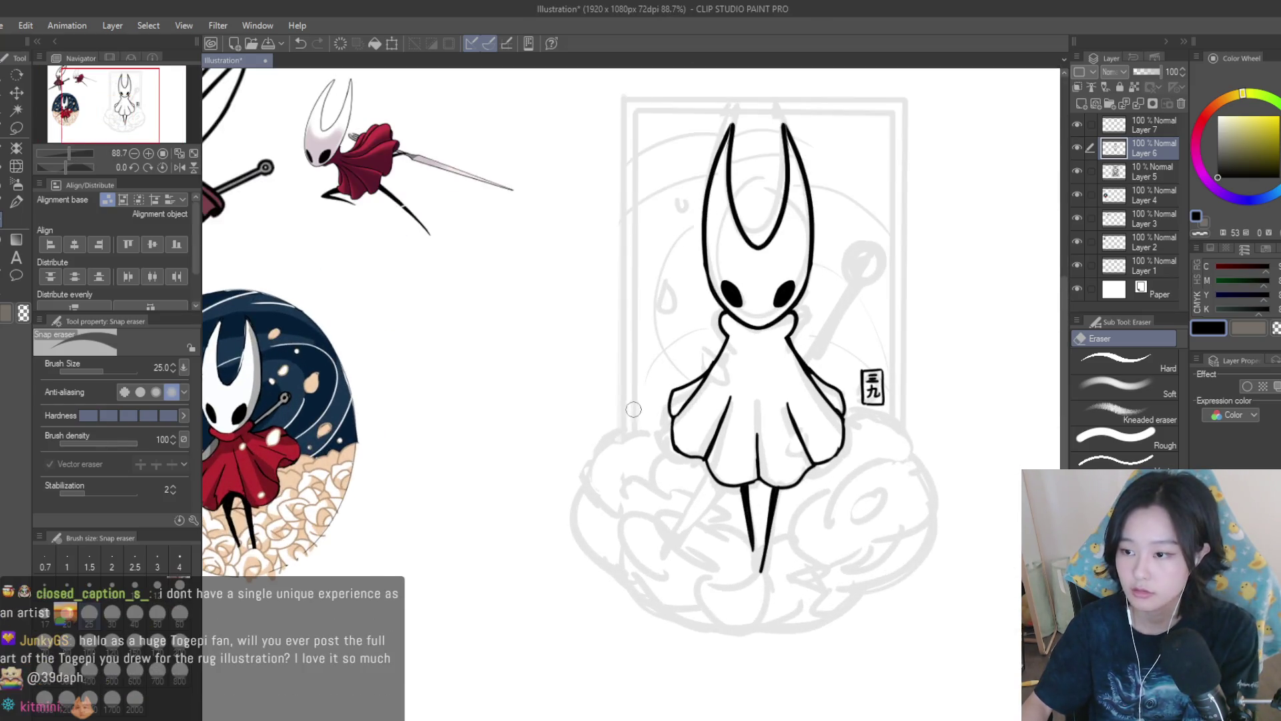
key(ctrl+s)
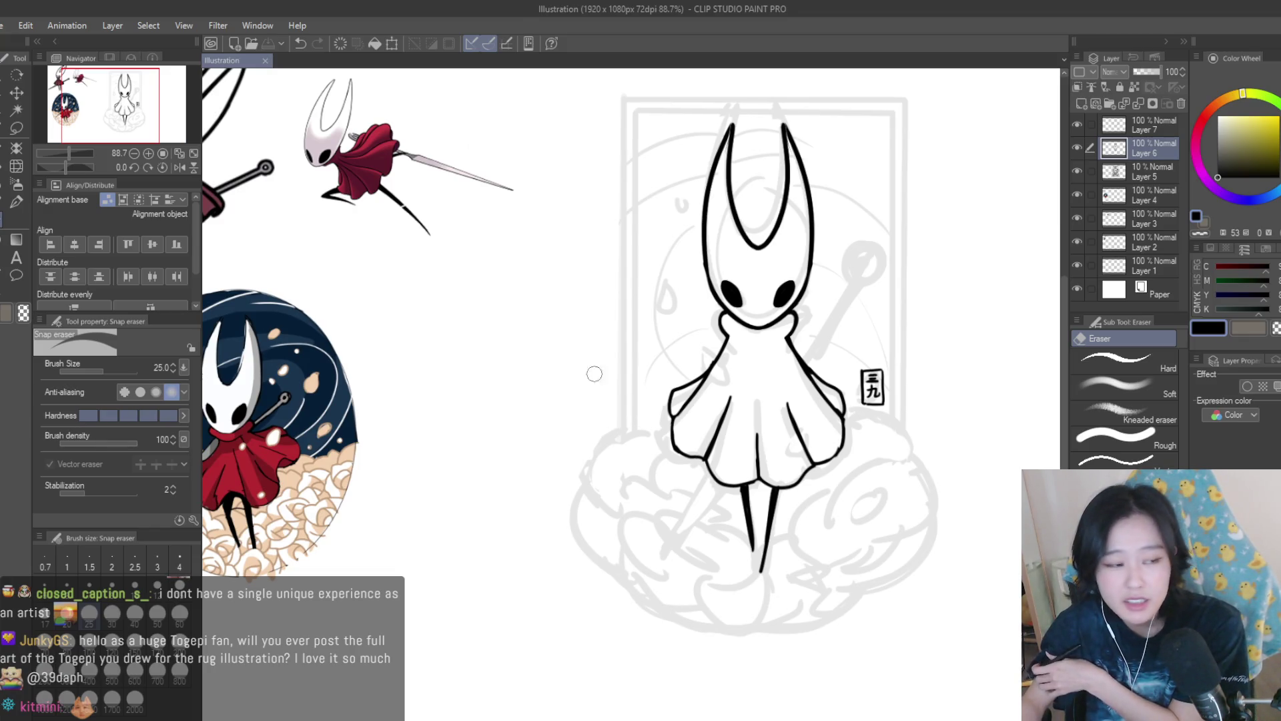
Retrace the cloak's lower-right outline curve as a thicker black stroke.
click(18, 203)
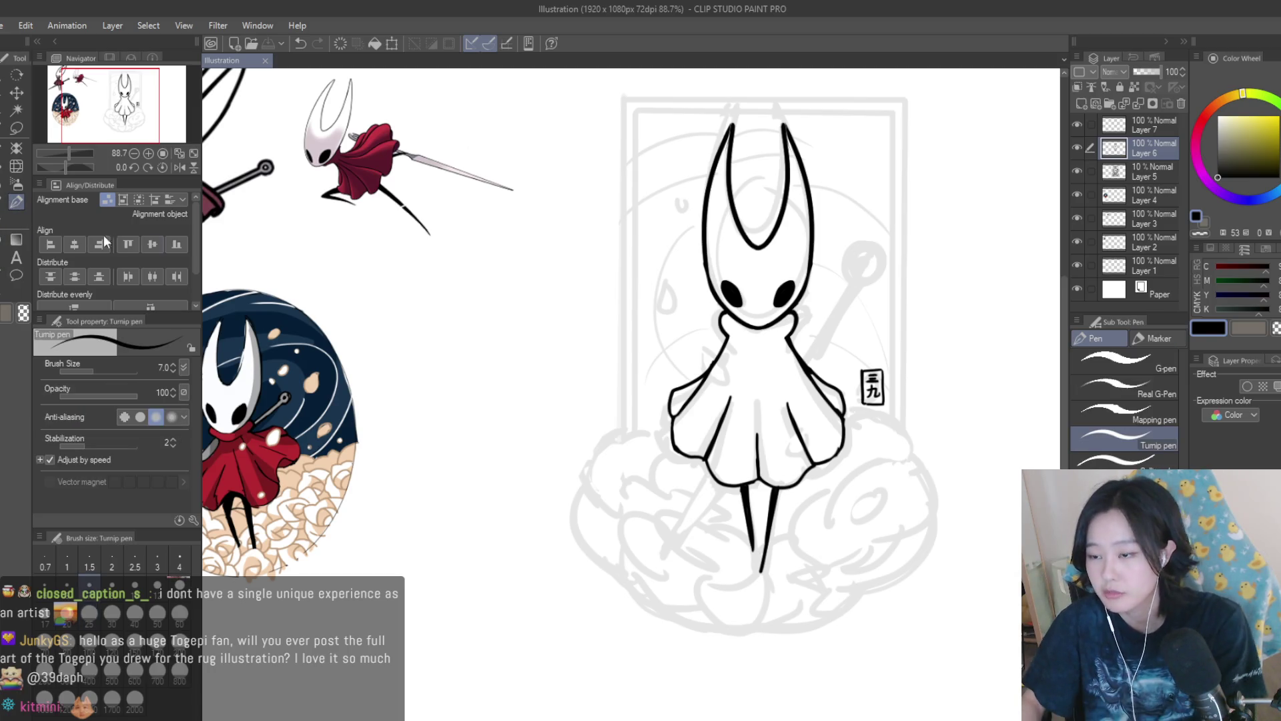
scroll(687, 348, up, 5)
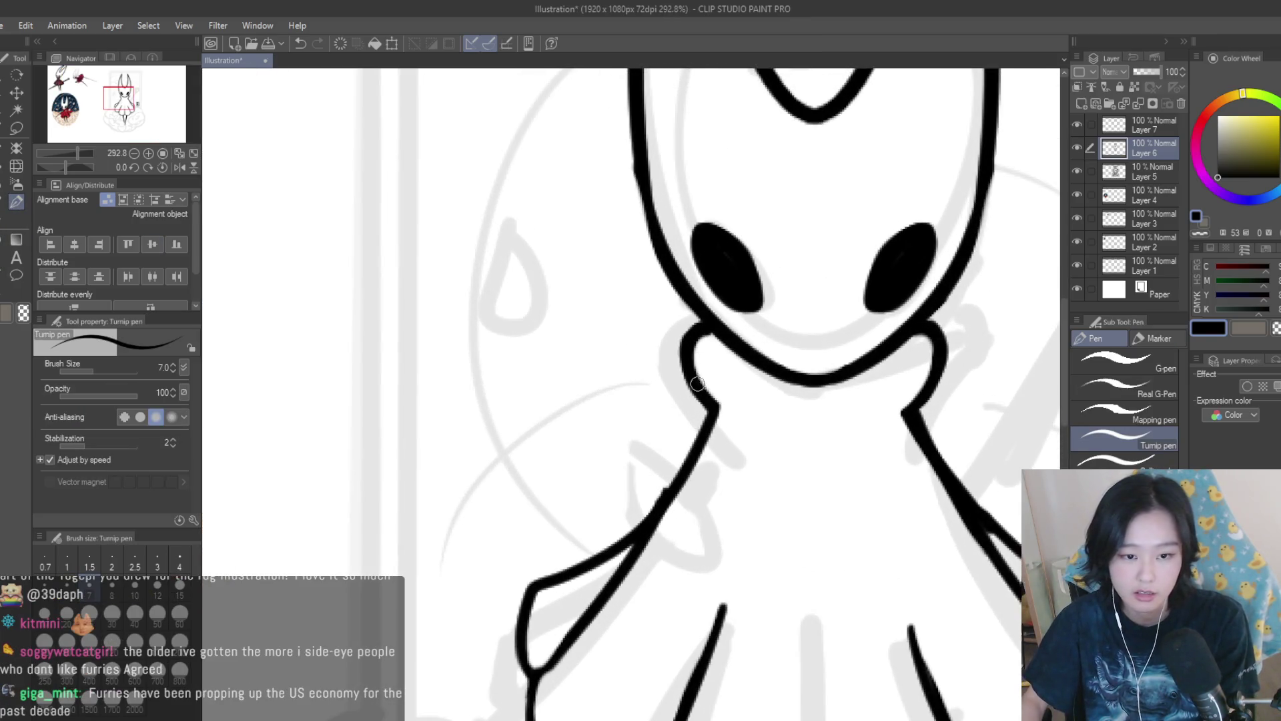
scroll(697, 386, down, 8)
scroll(734, 400, up, 1)
scroll(808, 451, up, 4)
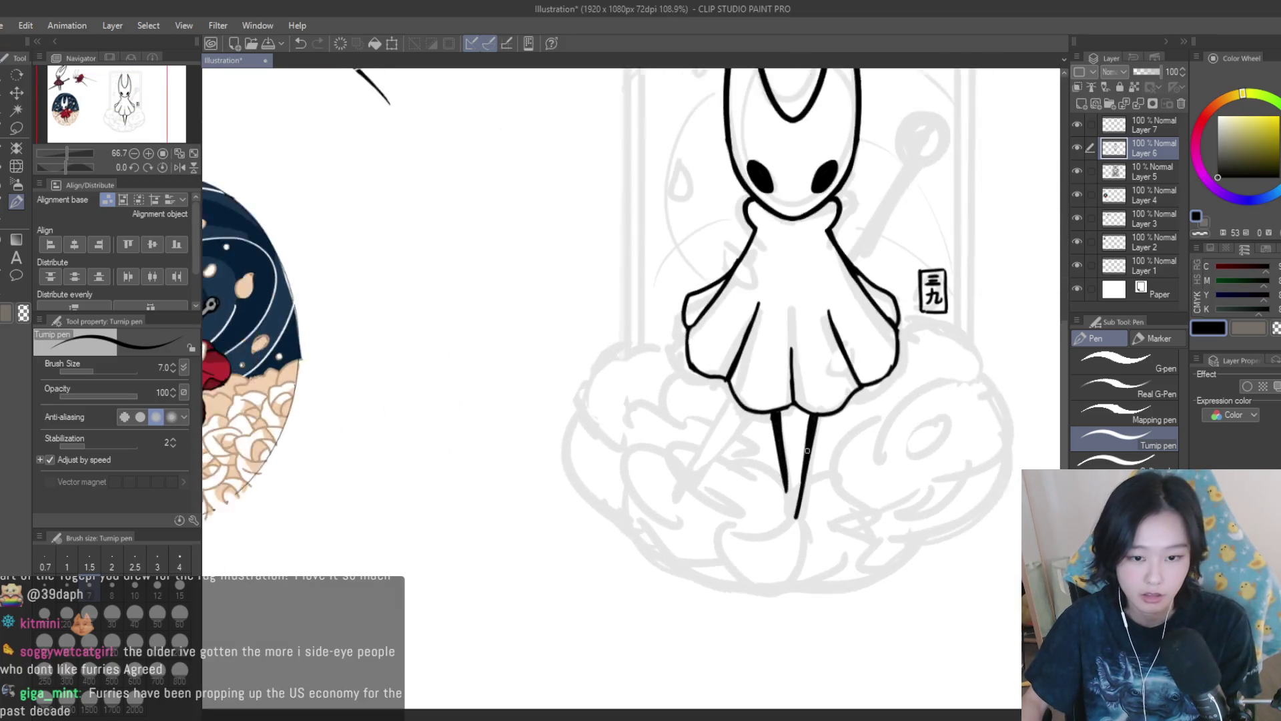
scroll(807, 451, up, 2)
scroll(801, 507, down, 5)
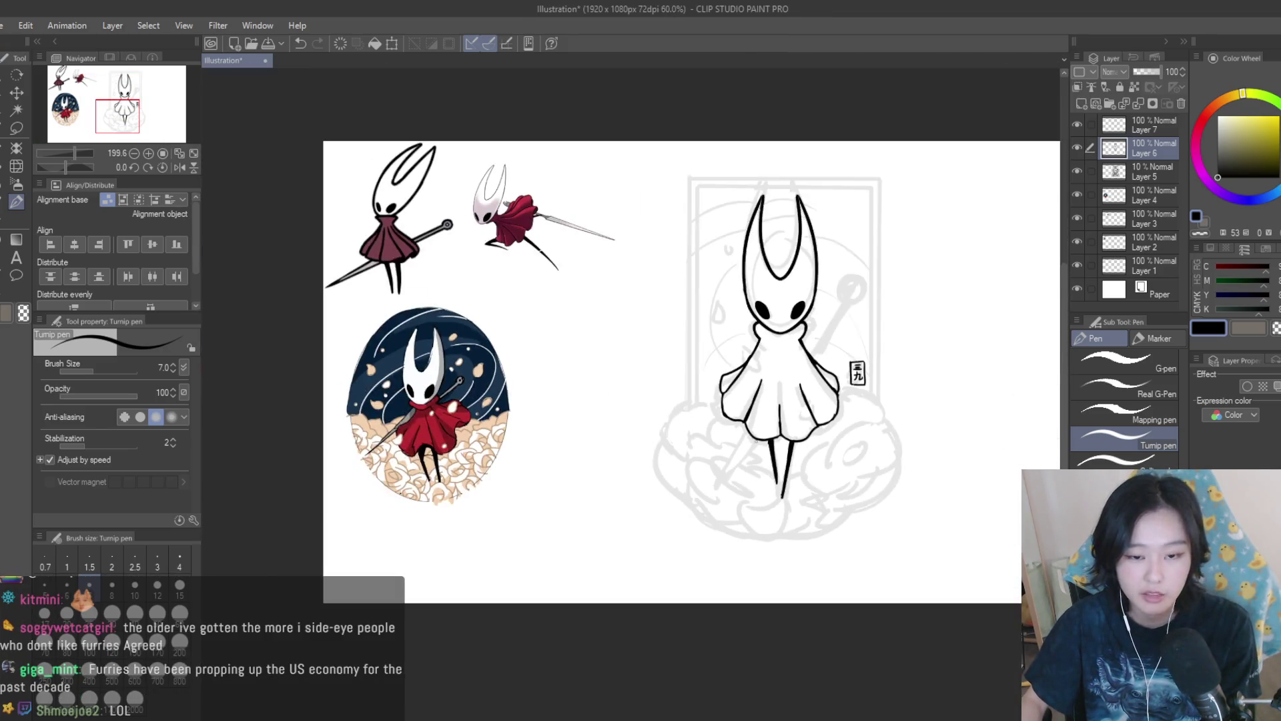
scroll(822, 278, up, 1)
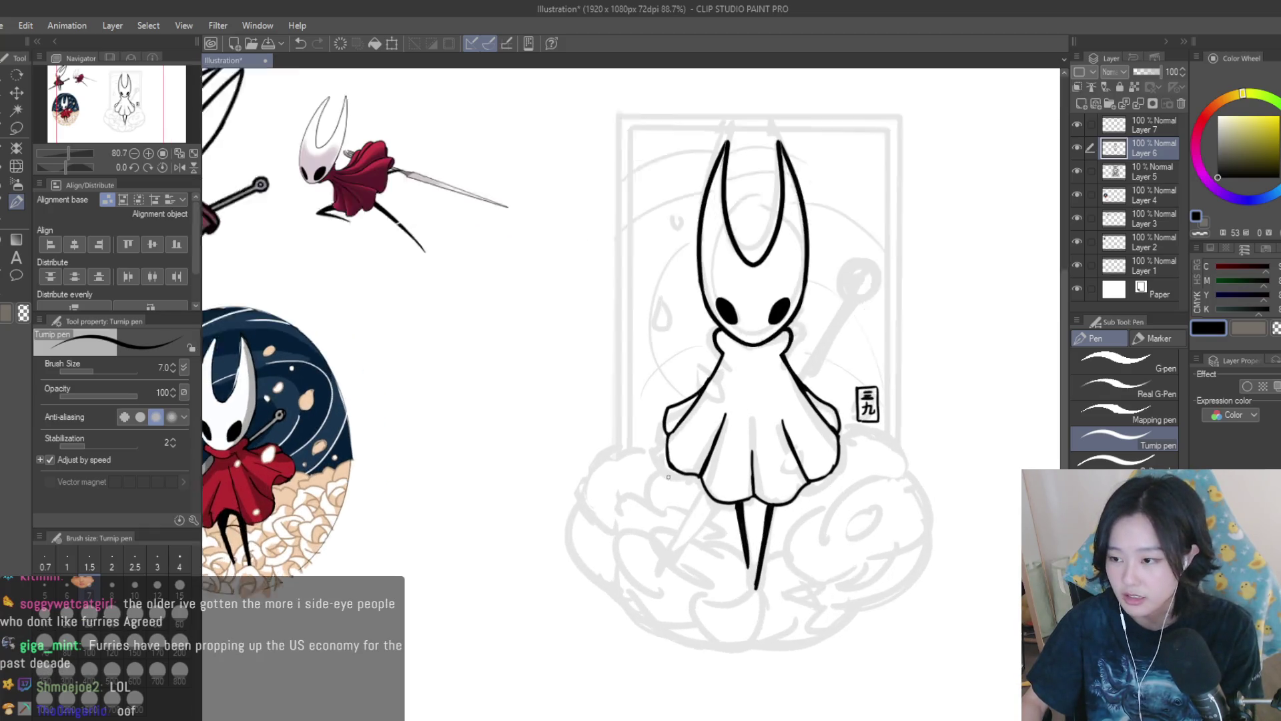
key(e)
scroll(859, 458, up, 4)
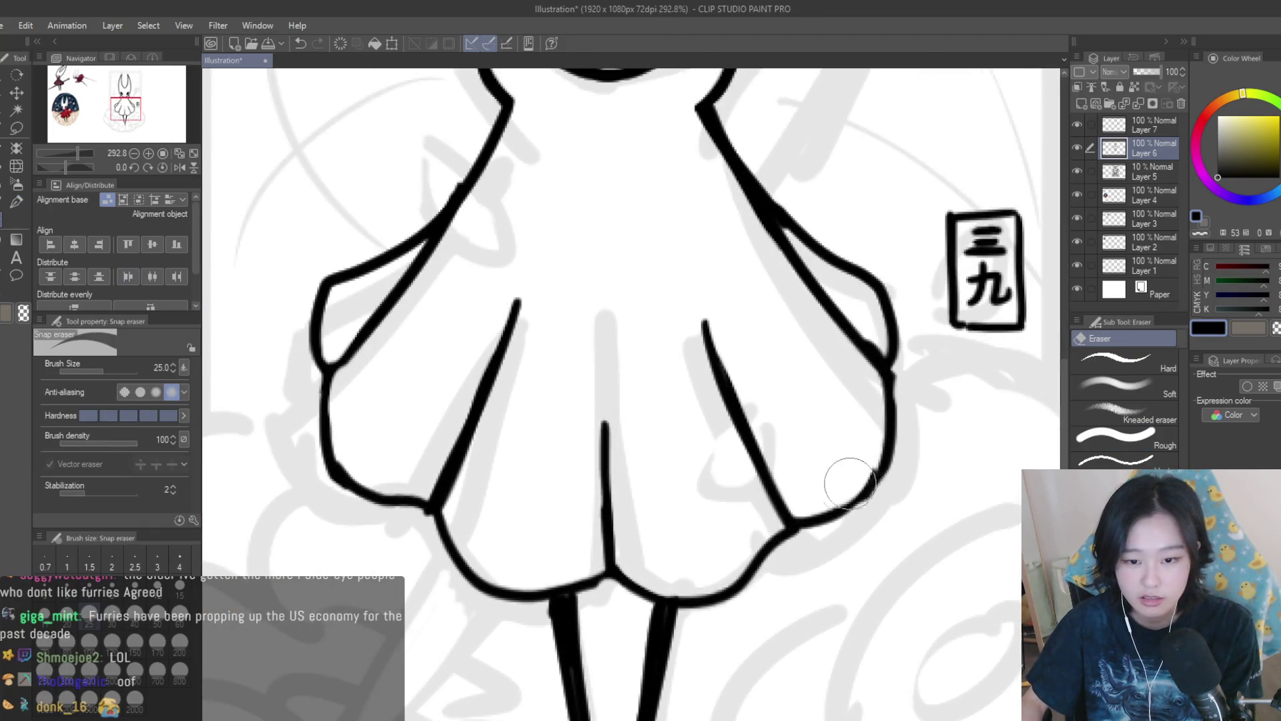
click(16, 201)
scroll(896, 448, up, 1)
mouse_move(896, 448)
mouse_down()
mouse_move(834, 528)
mouse_move(779, 515)
mouse_up()
scroll(769, 467, down, 2)
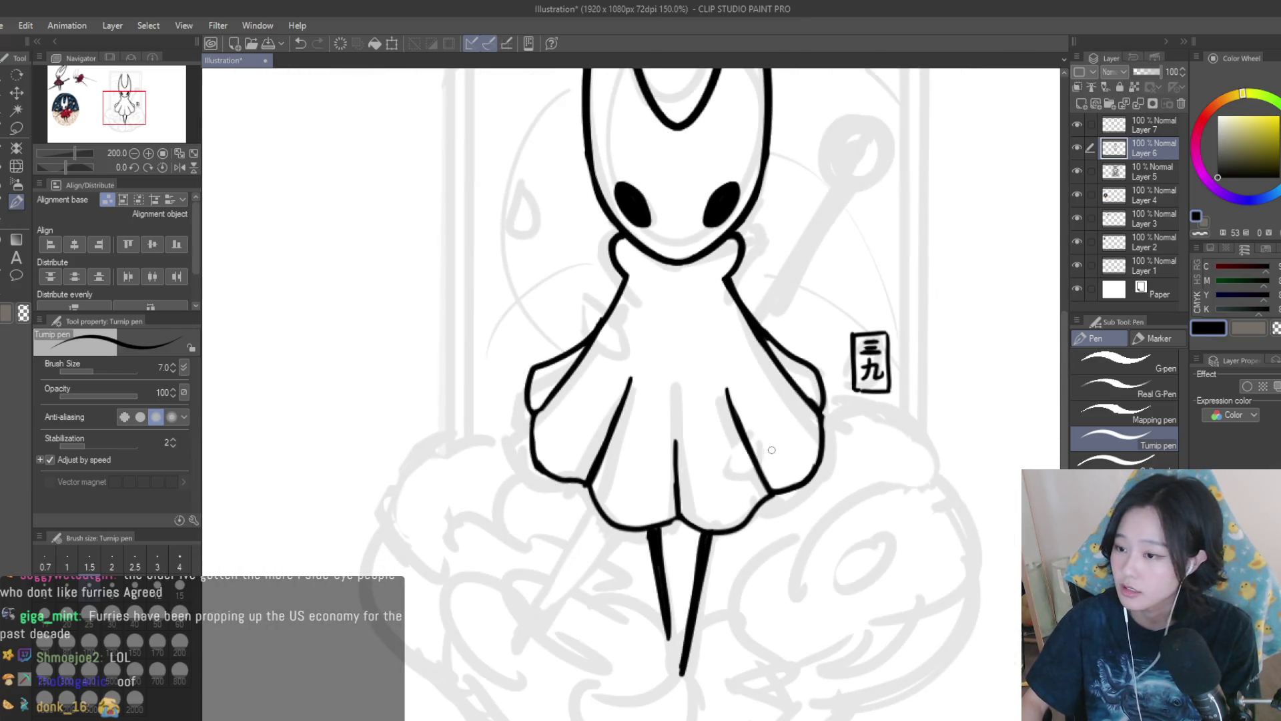
scroll(773, 452, down, 1)
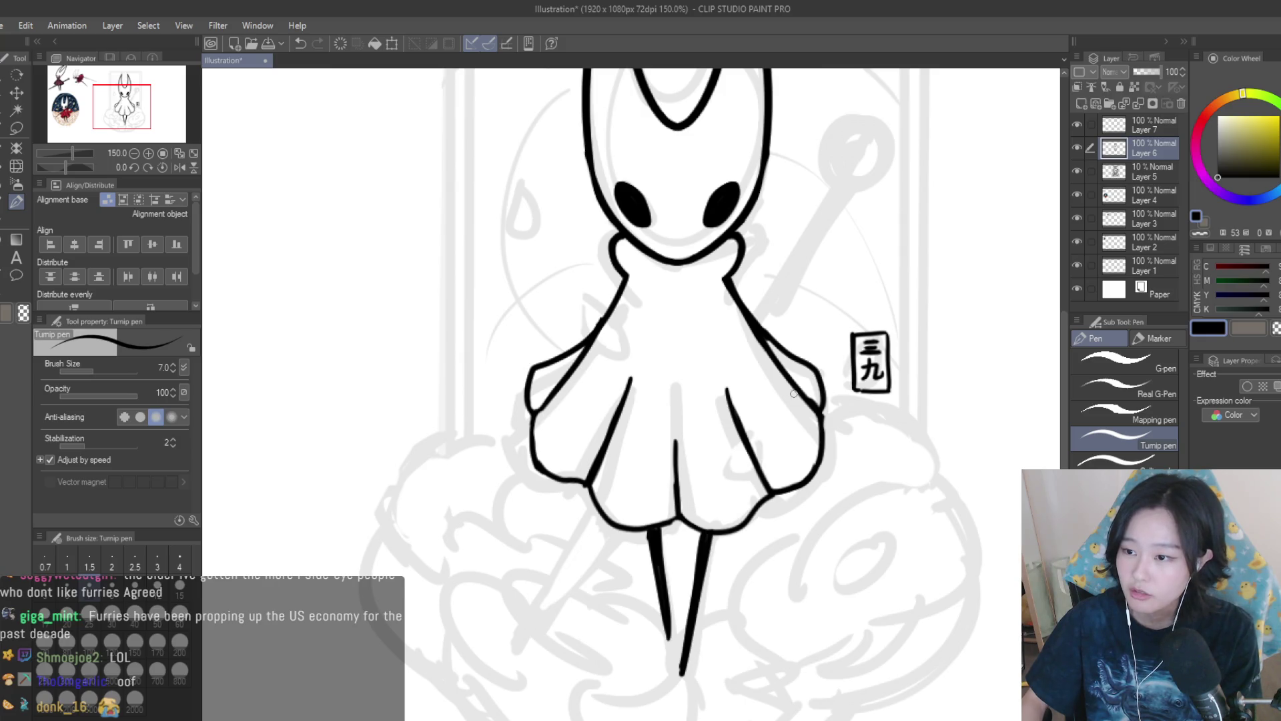
scroll(794, 394, down, 2)
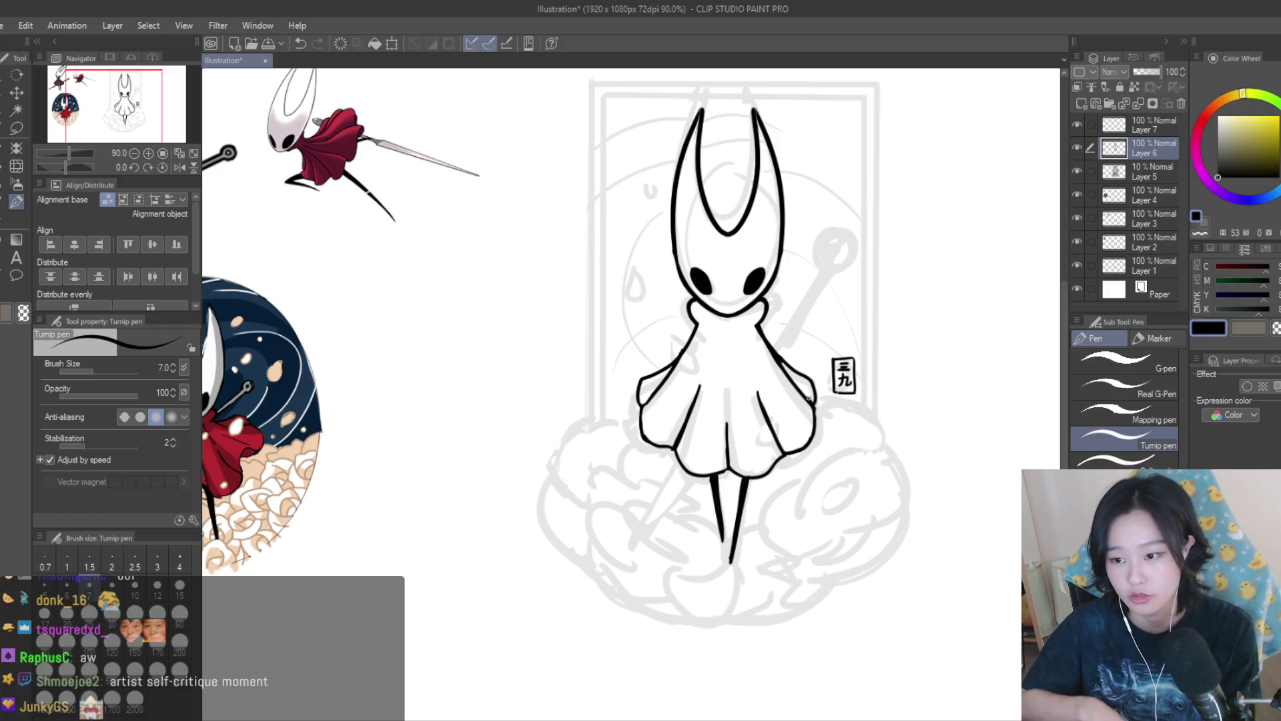
Ink the frame's right edge as a straight vertical line.
scroll(885, 369, down, 3)
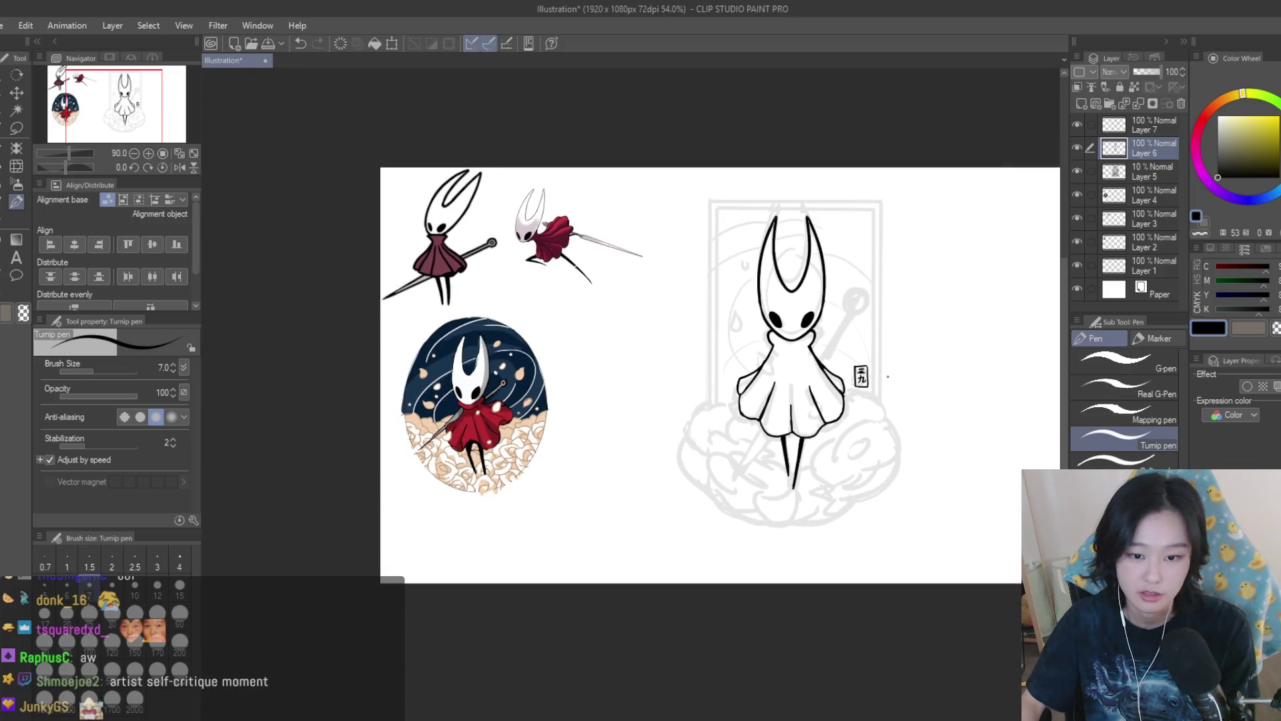
scroll(888, 375, up, 1)
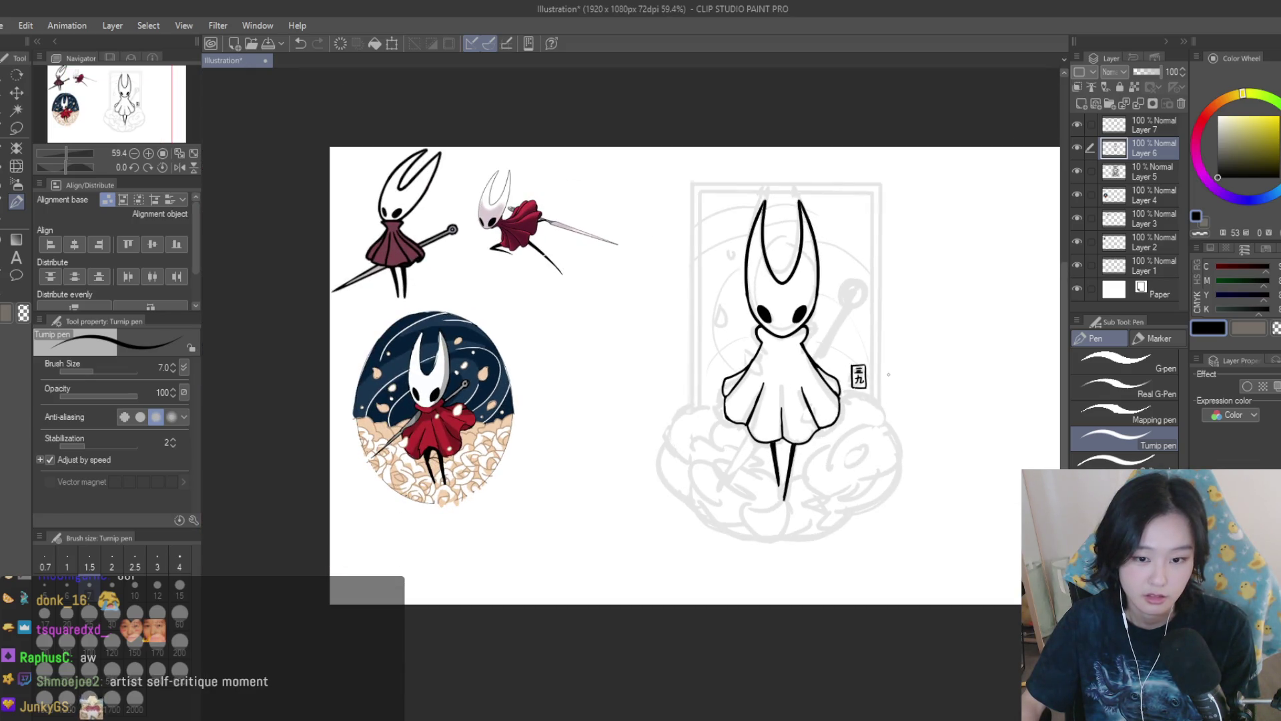
scroll(888, 374, up, 1)
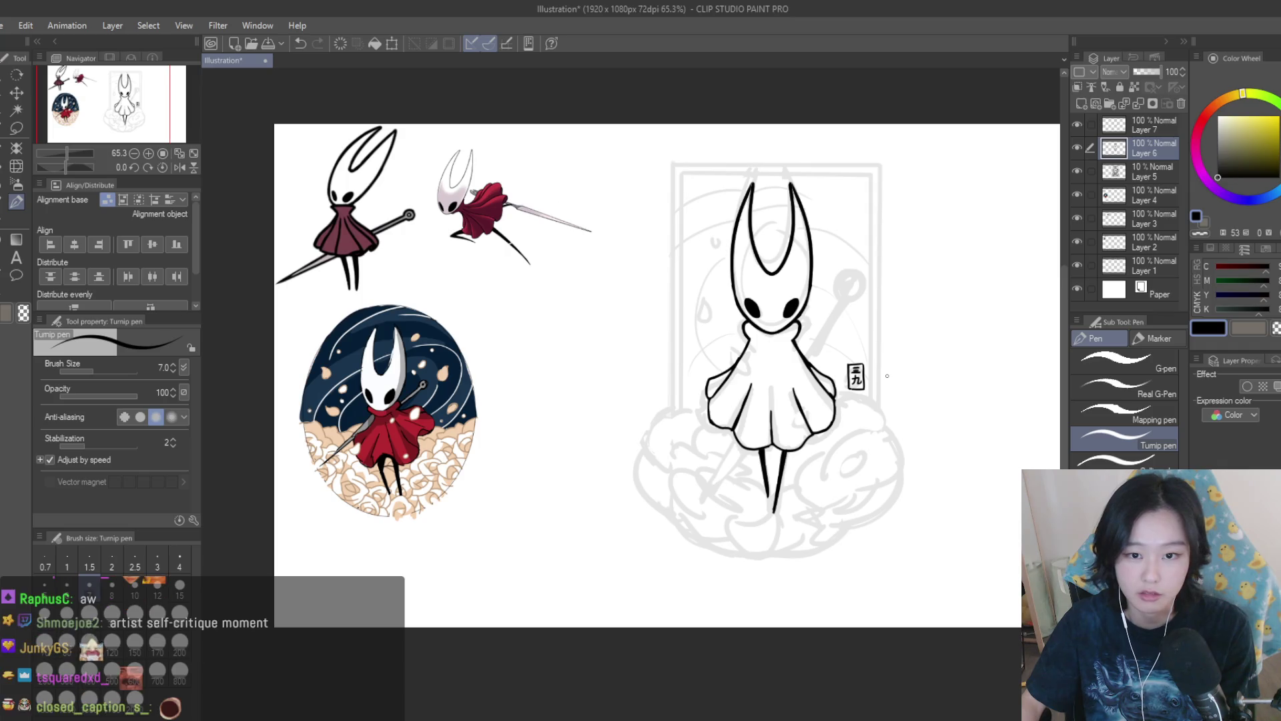
scroll(872, 159, up, 4)
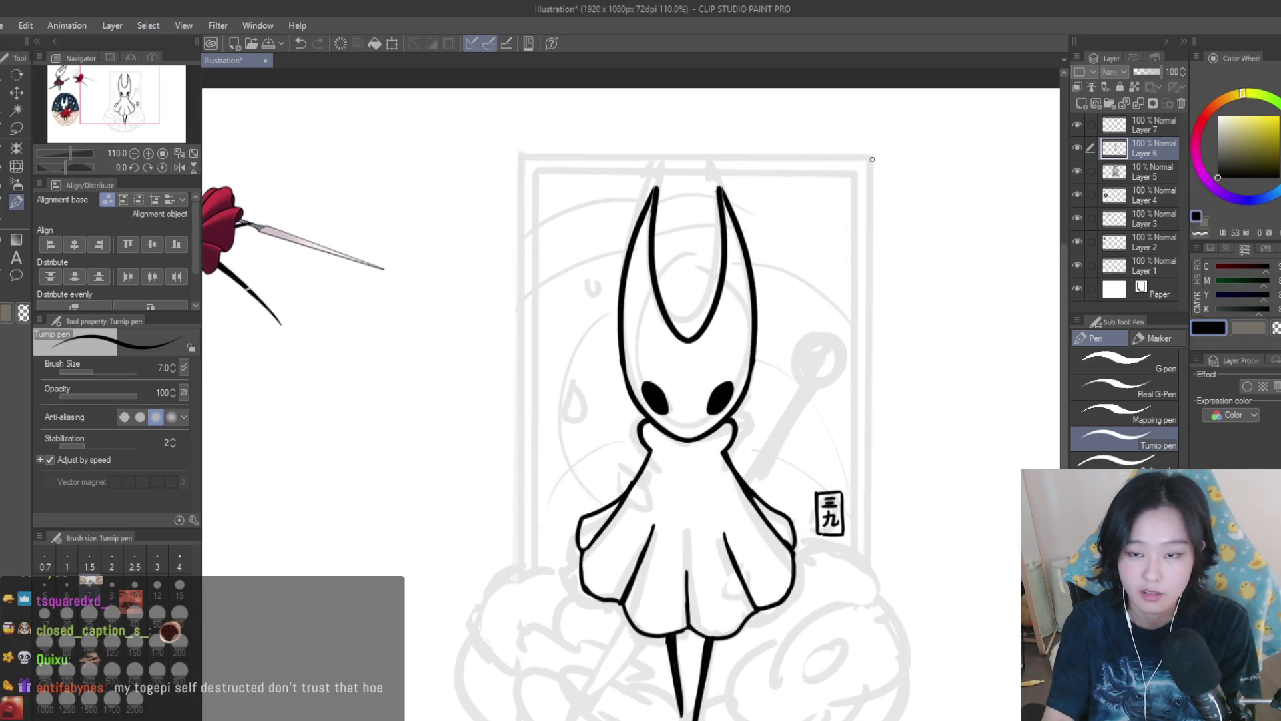
drag(869, 159, 868, 562)
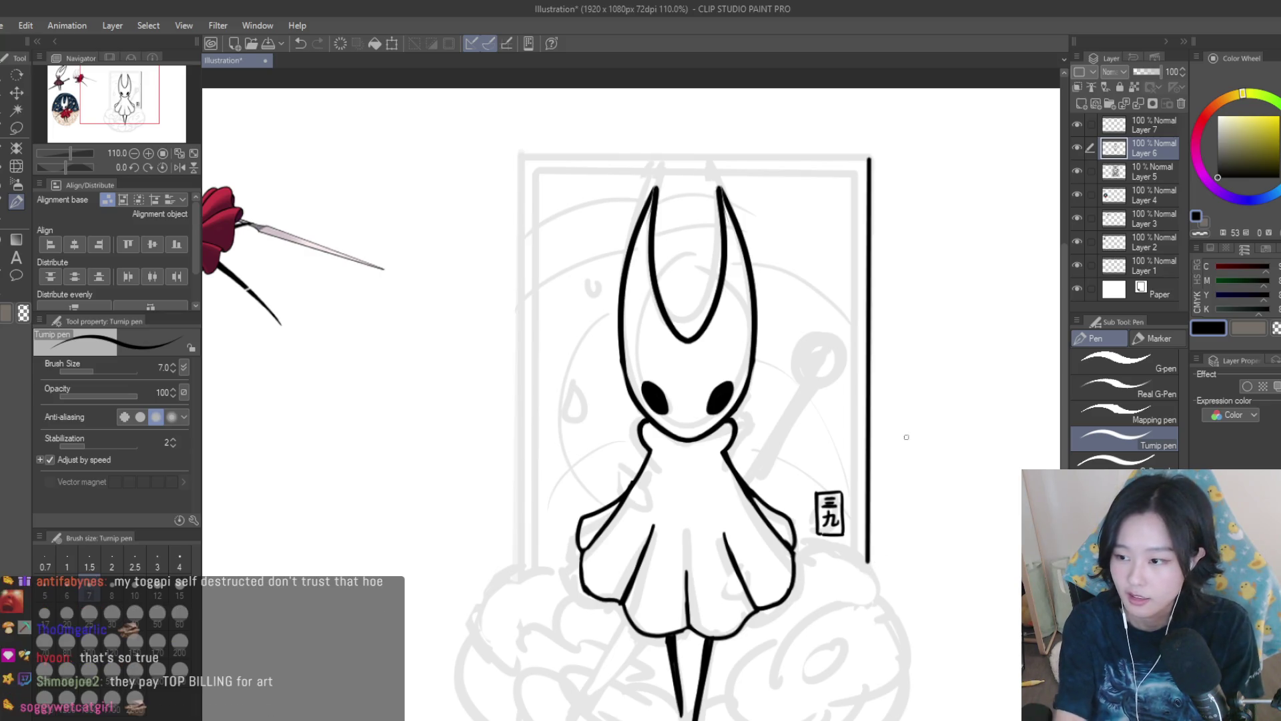
Draw the outer frame's top edge as a straight line.
mouse_move(869, 159)
mouse_down()
mouse_move(518, 158)
mouse_move(519, 565)
mouse_up()
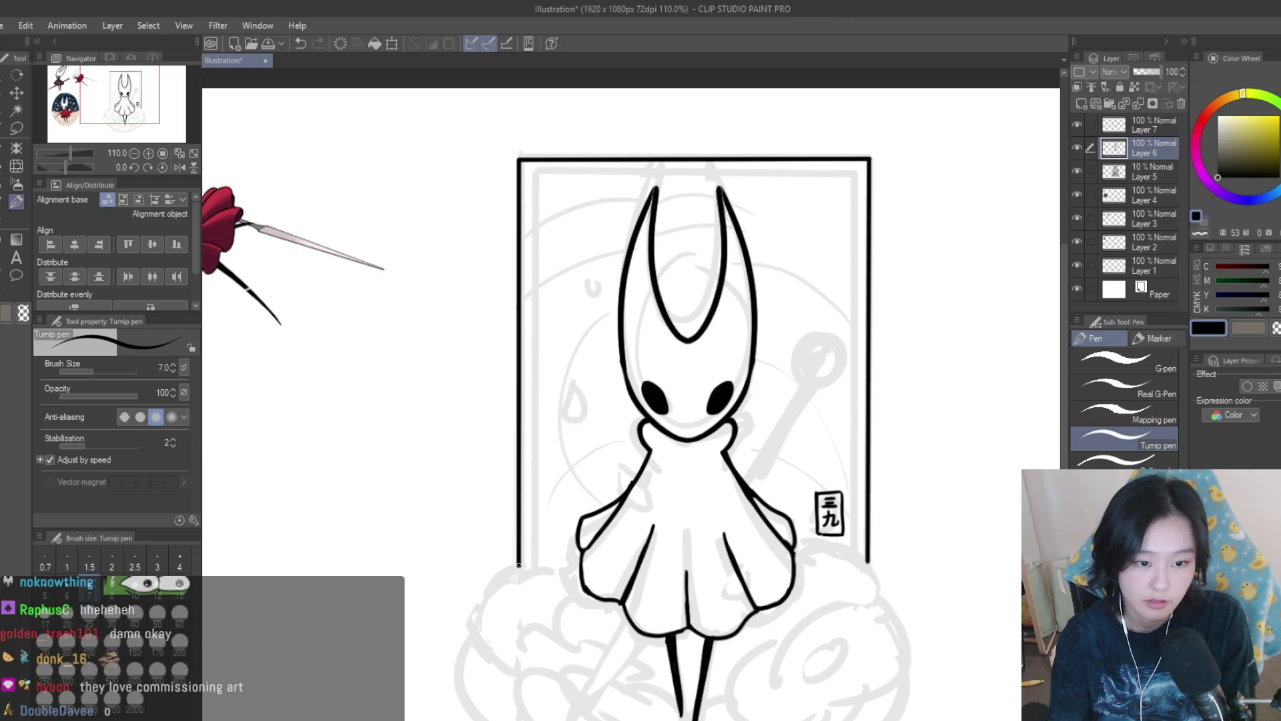
scroll(849, 228, down, 2)
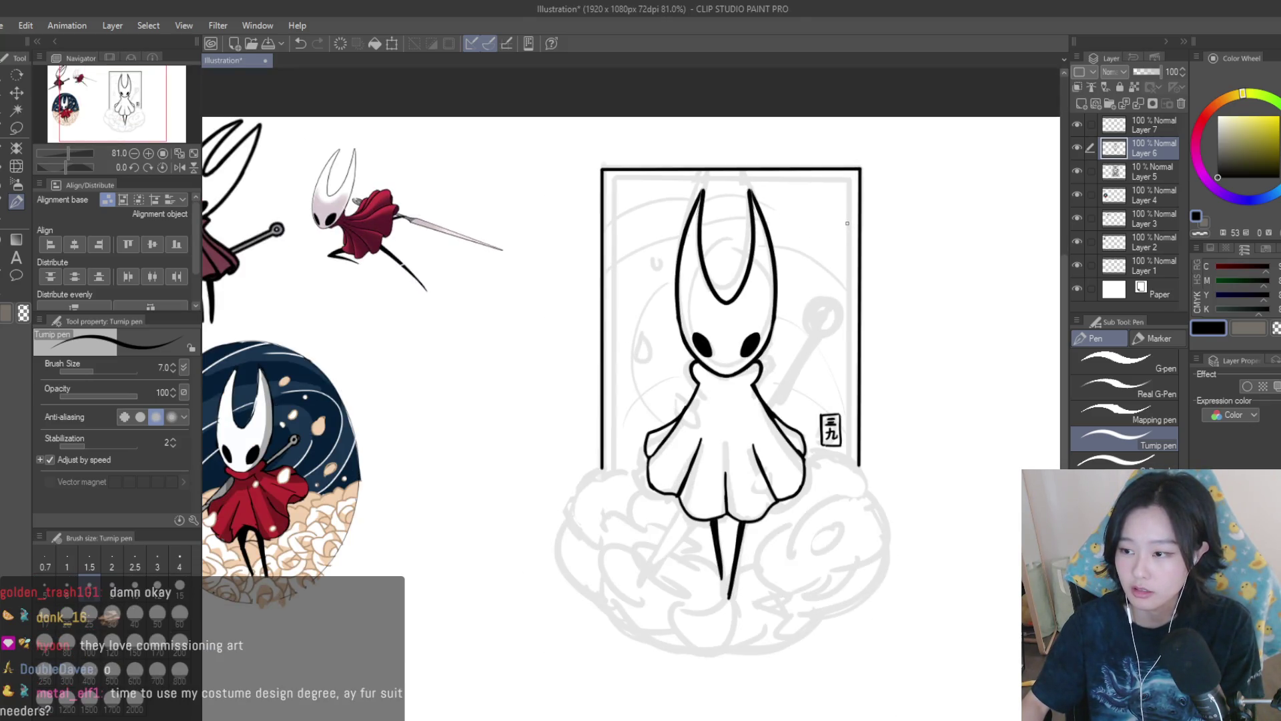
scroll(848, 223, up, 1)
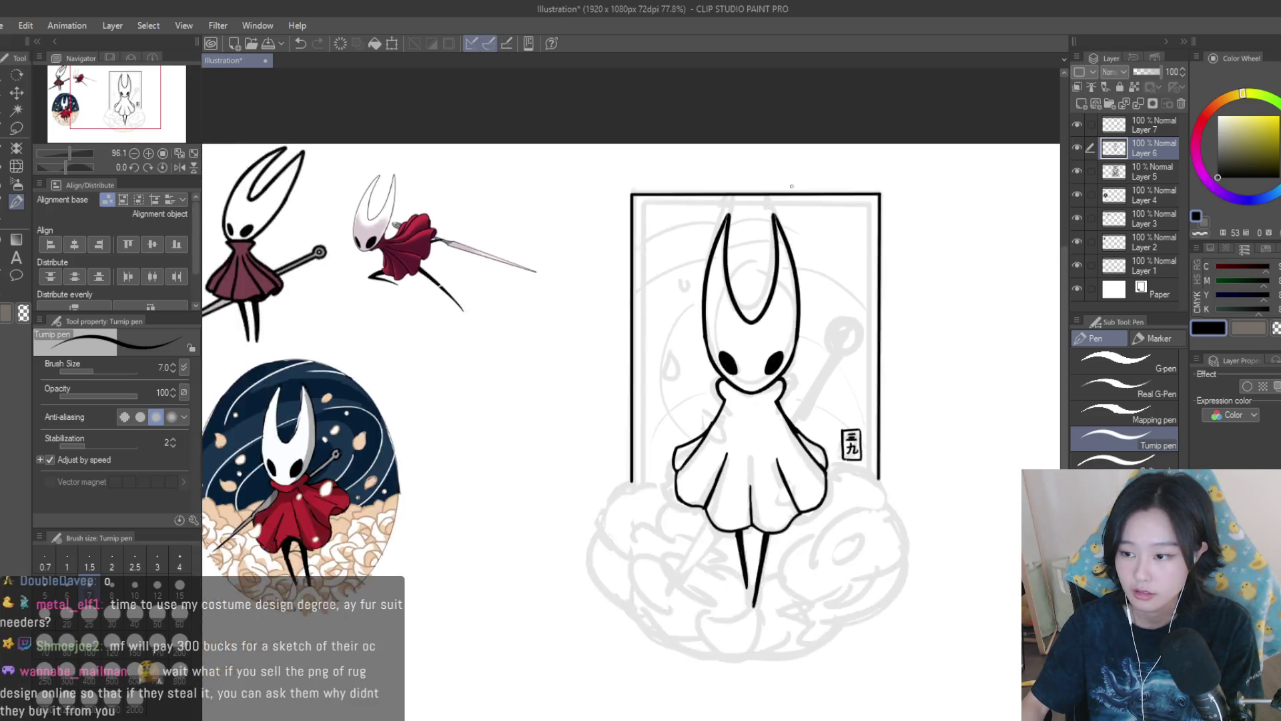
scroll(661, 174, up, 1)
Draw the inner frame's left vertical line.
drag(640, 220, 640, 574)
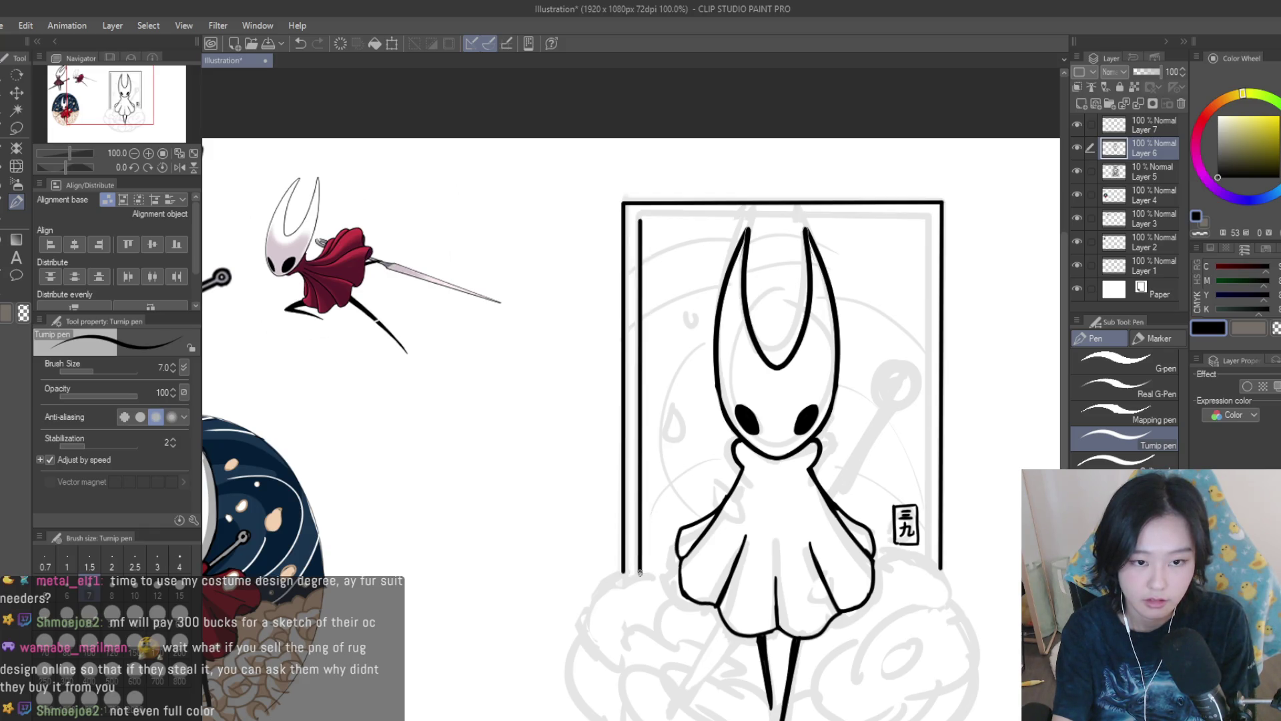
scroll(665, 234, up, 1)
key(e)
scroll(643, 215, up, 1)
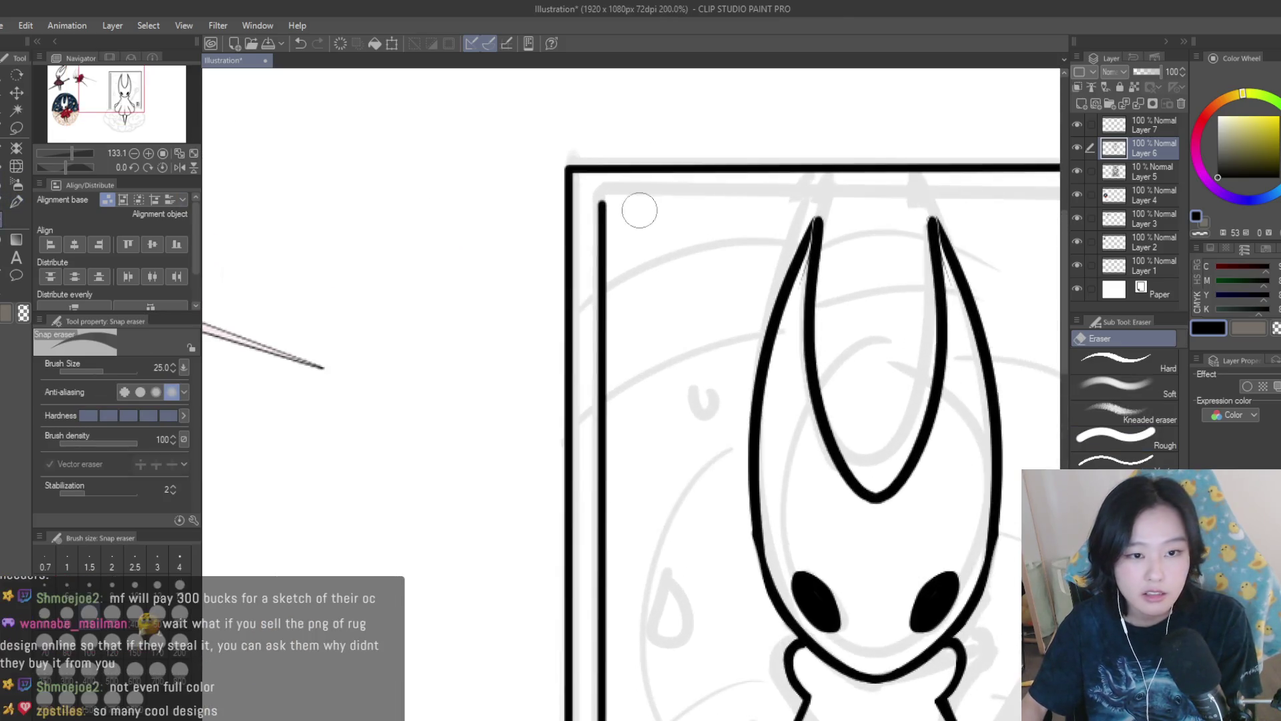
click(16, 202)
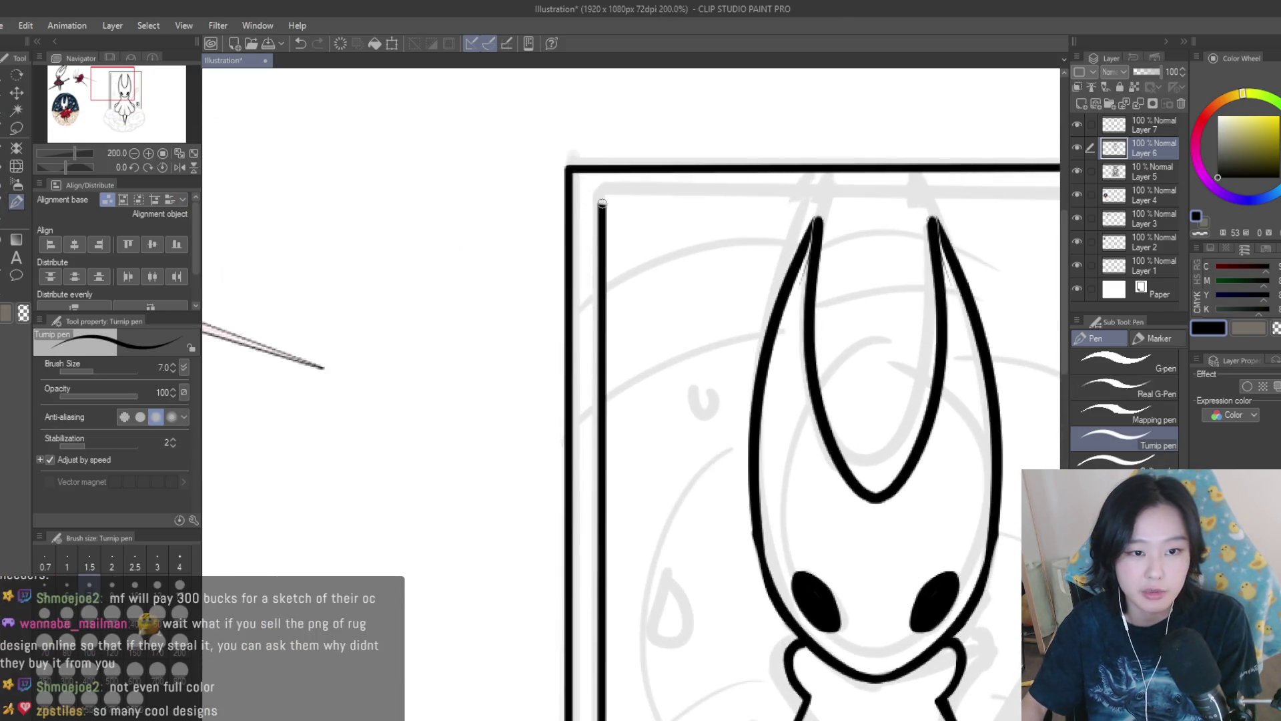
scroll(603, 205, down, 2)
Extend the inner left line up to the corner, trying and undoing the inner top line.
drag(602, 211, 918, 210)
key(ctrl+z)
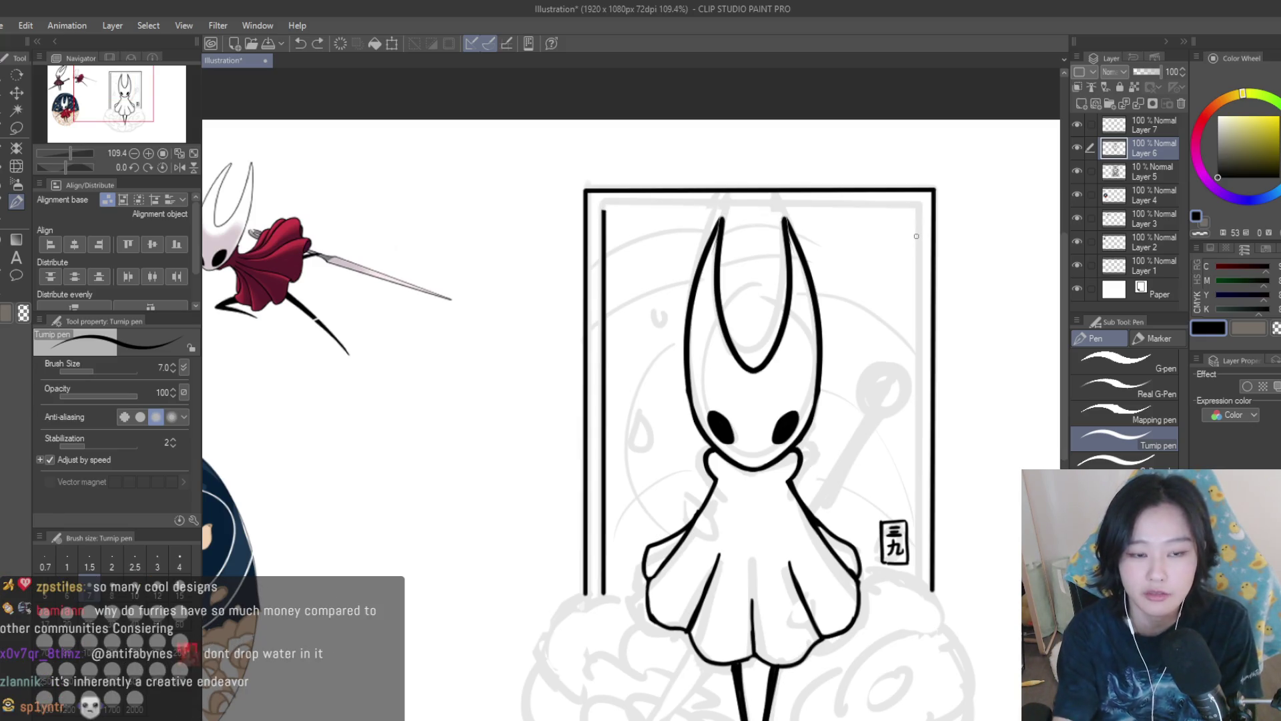
scroll(620, 212, up, 5)
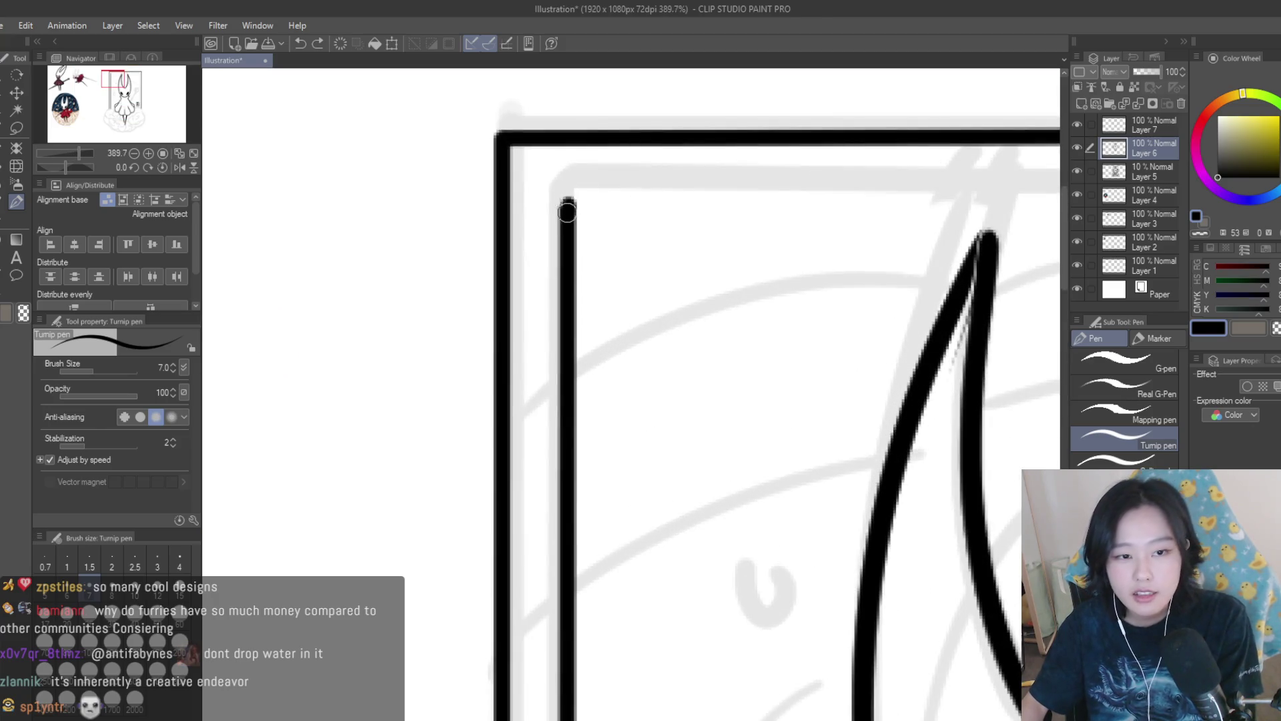
drag(567, 204, 568, 198)
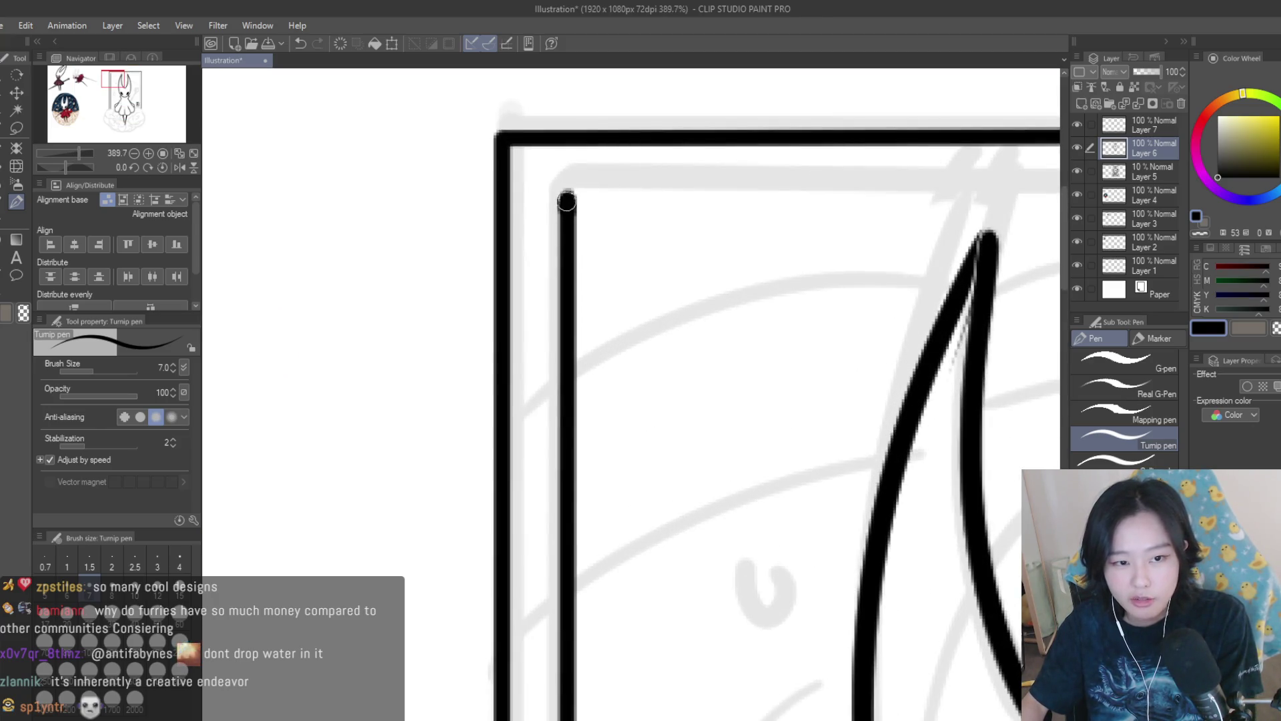
scroll(566, 201, down, 5)
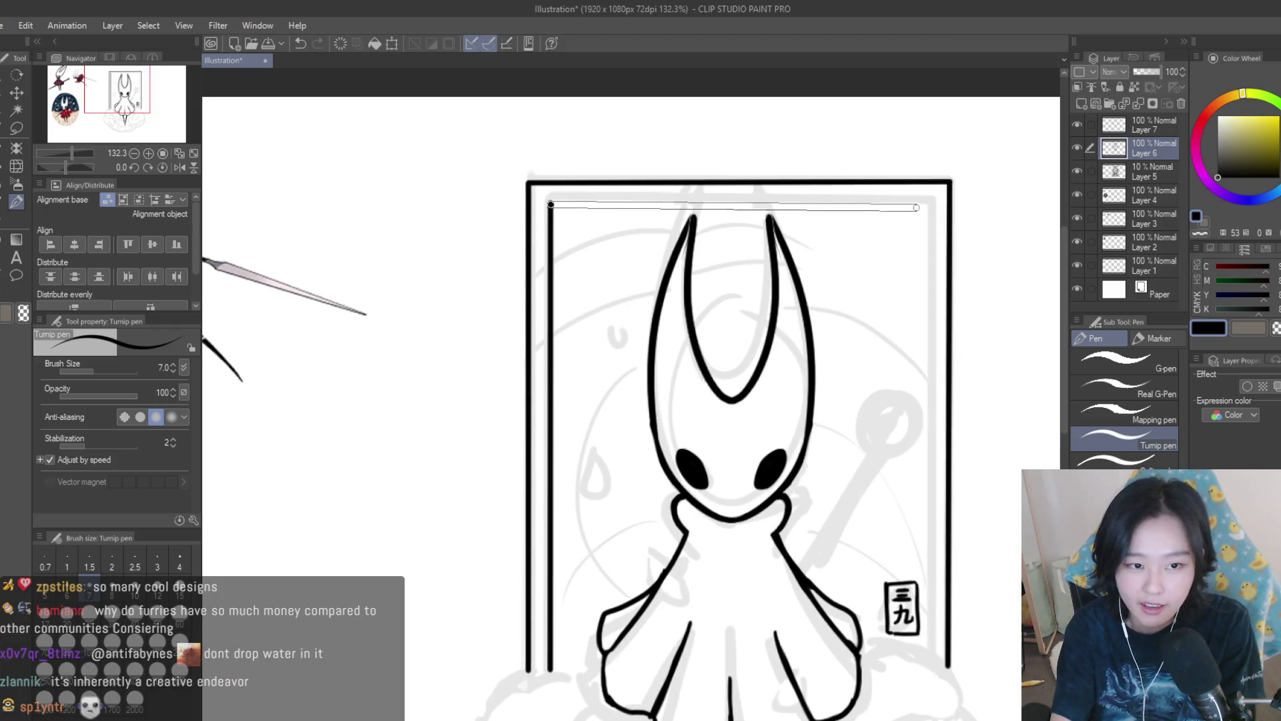
shift+click(930, 204)
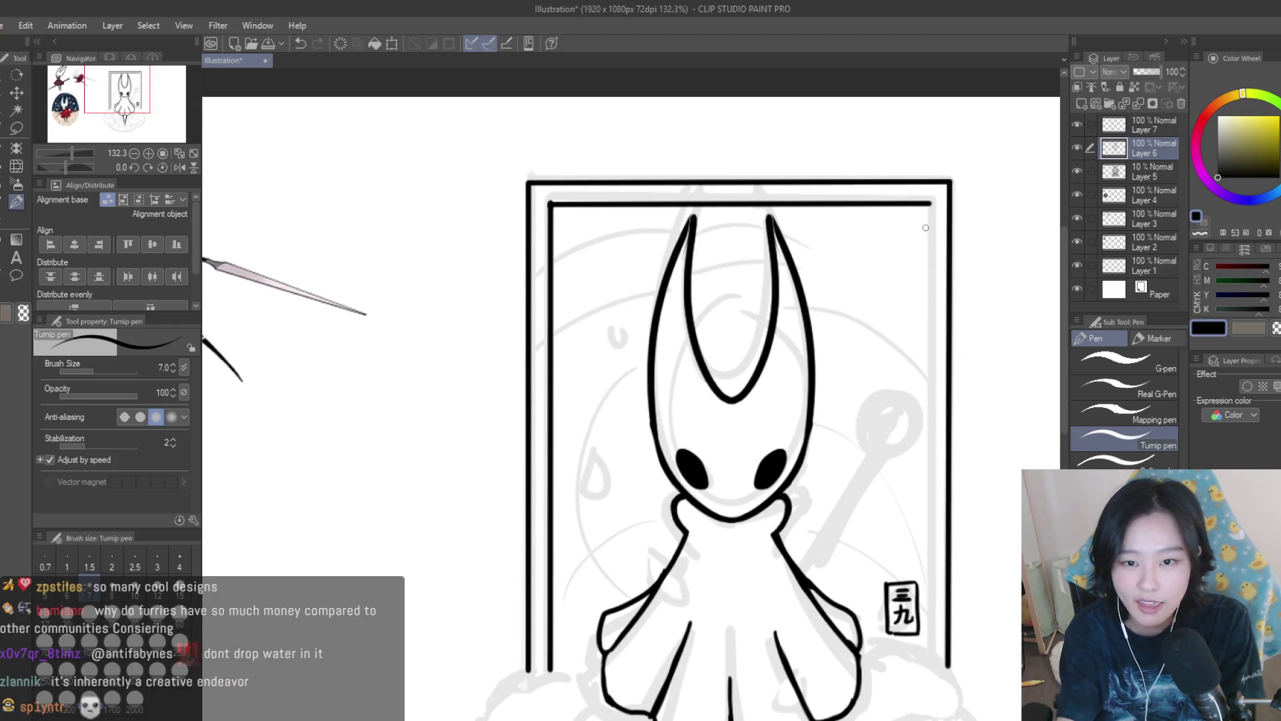
key(ctrl+z)
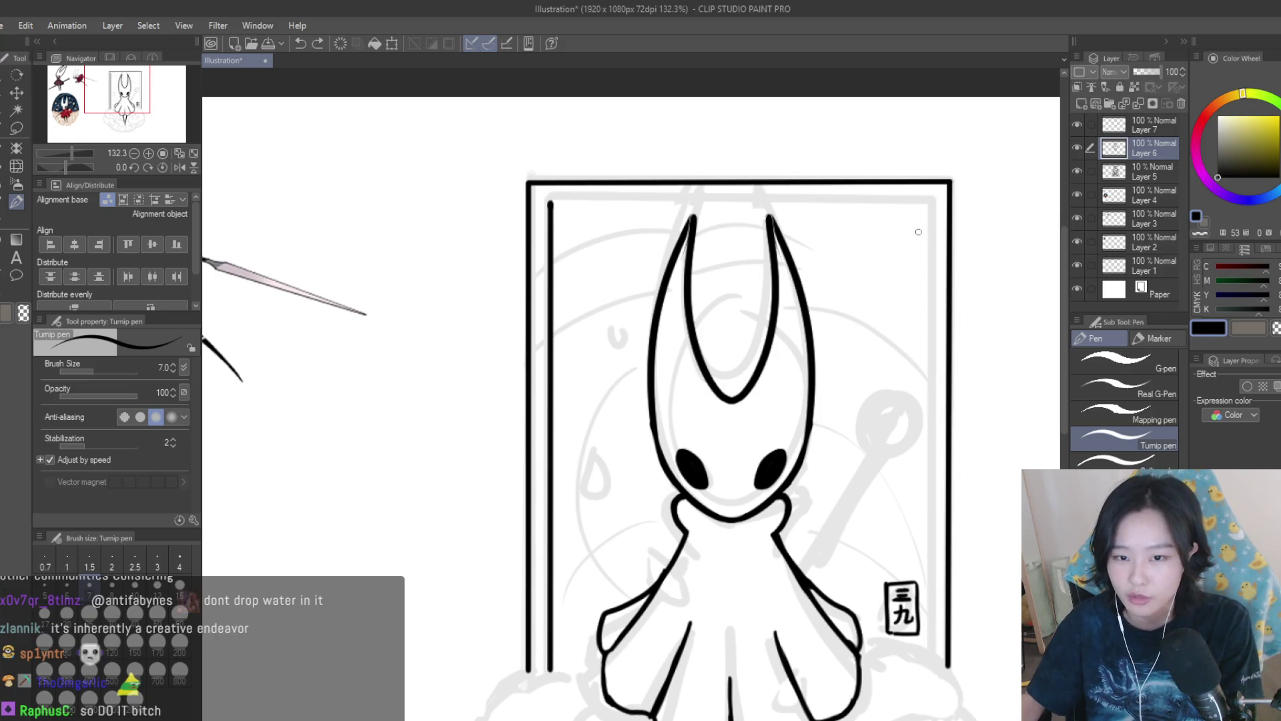
scroll(544, 200, up, 4)
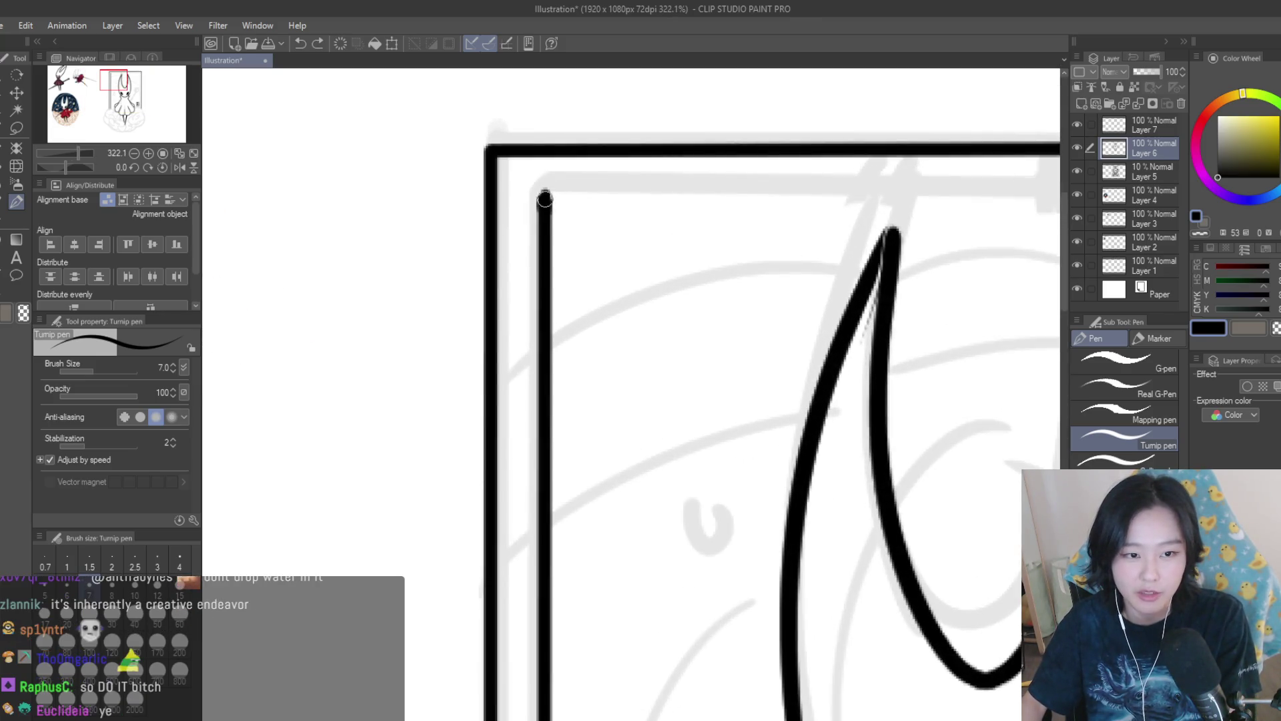
Draw the inner frame's top edge as a straight line.
key(e)
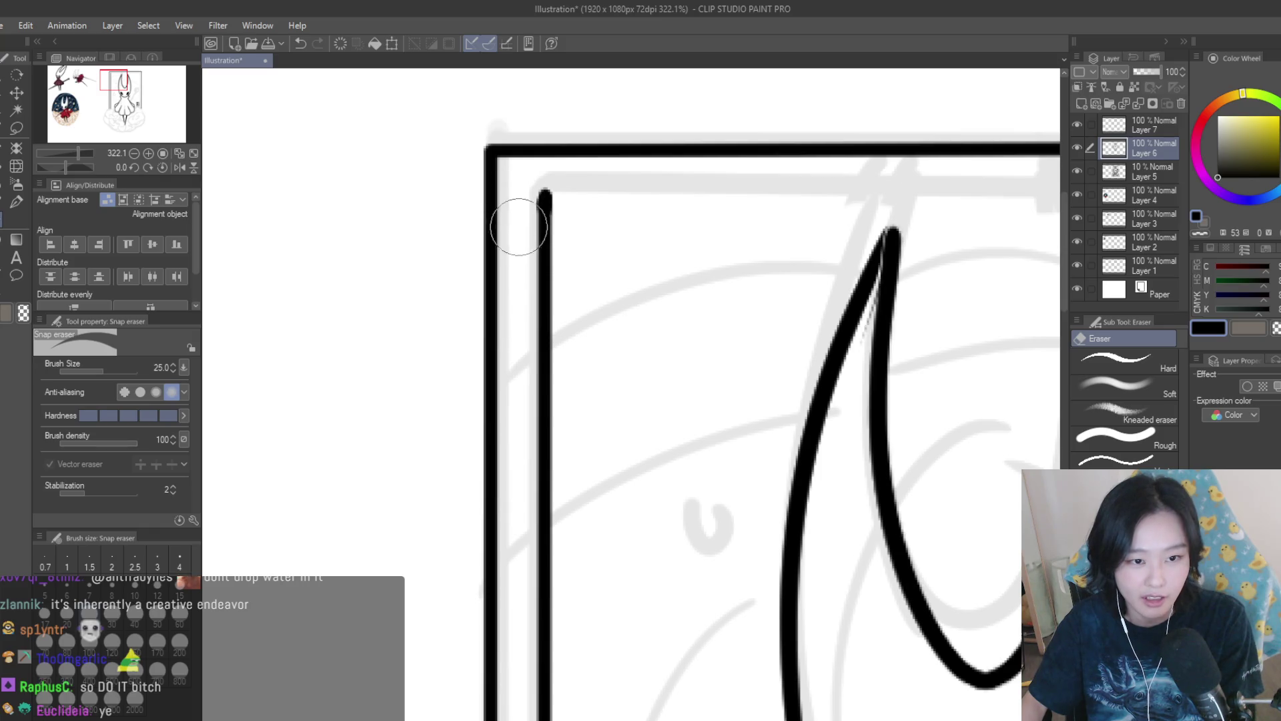
click(16, 201)
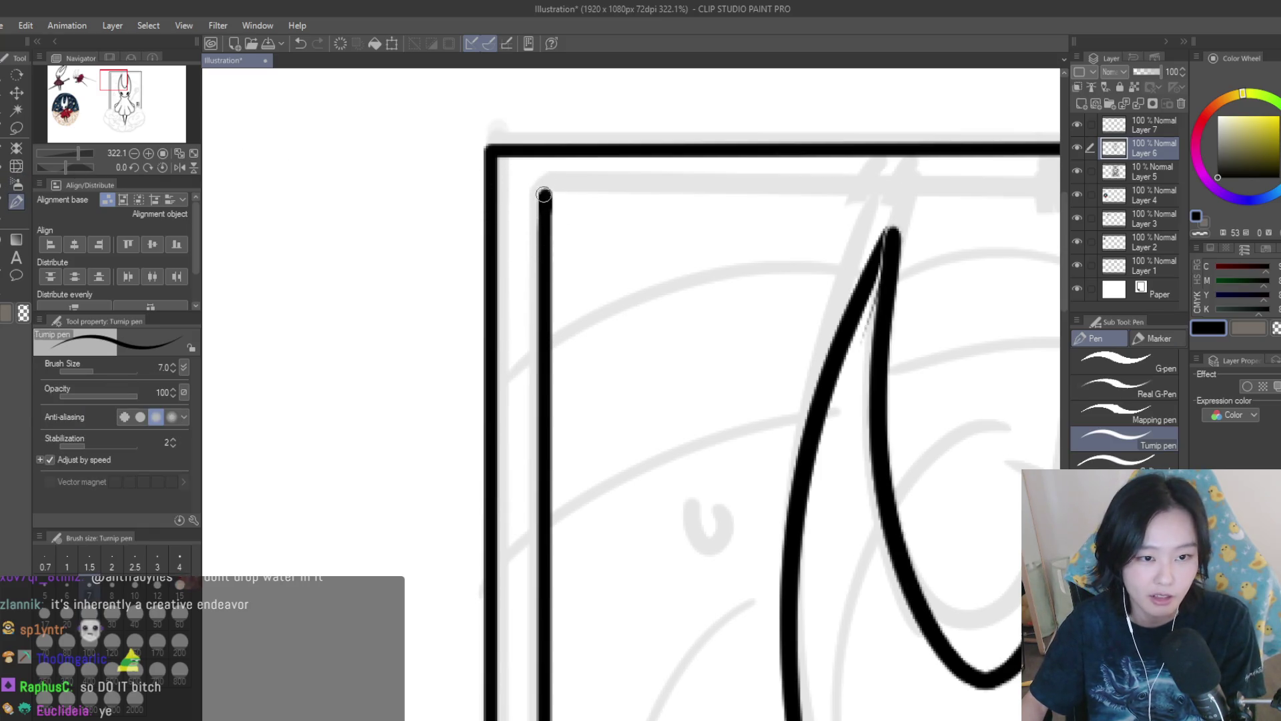
scroll(507, 199, down, 4)
mouse_move(503, 199)
mouse_down()
mouse_move(884, 200)
mouse_move(885, 665)
mouse_up()
key(ctrl+z)
key(ctrl+y)
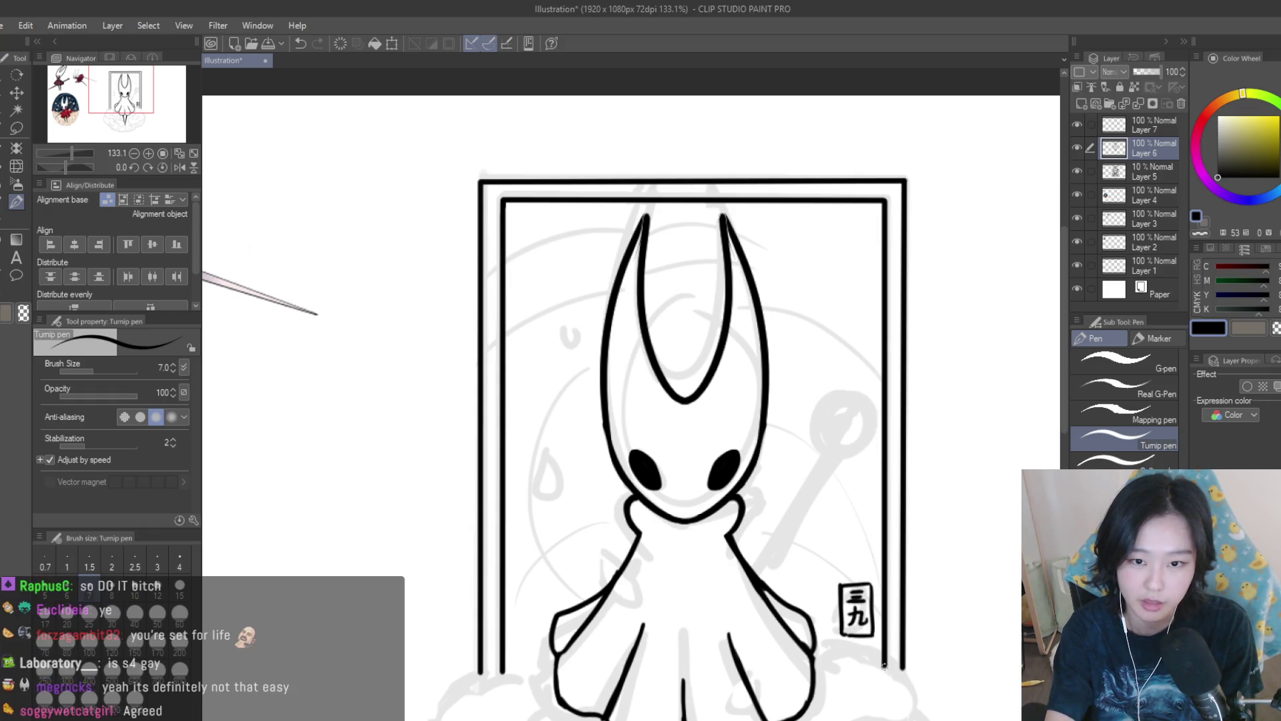
scroll(829, 349, down, 5)
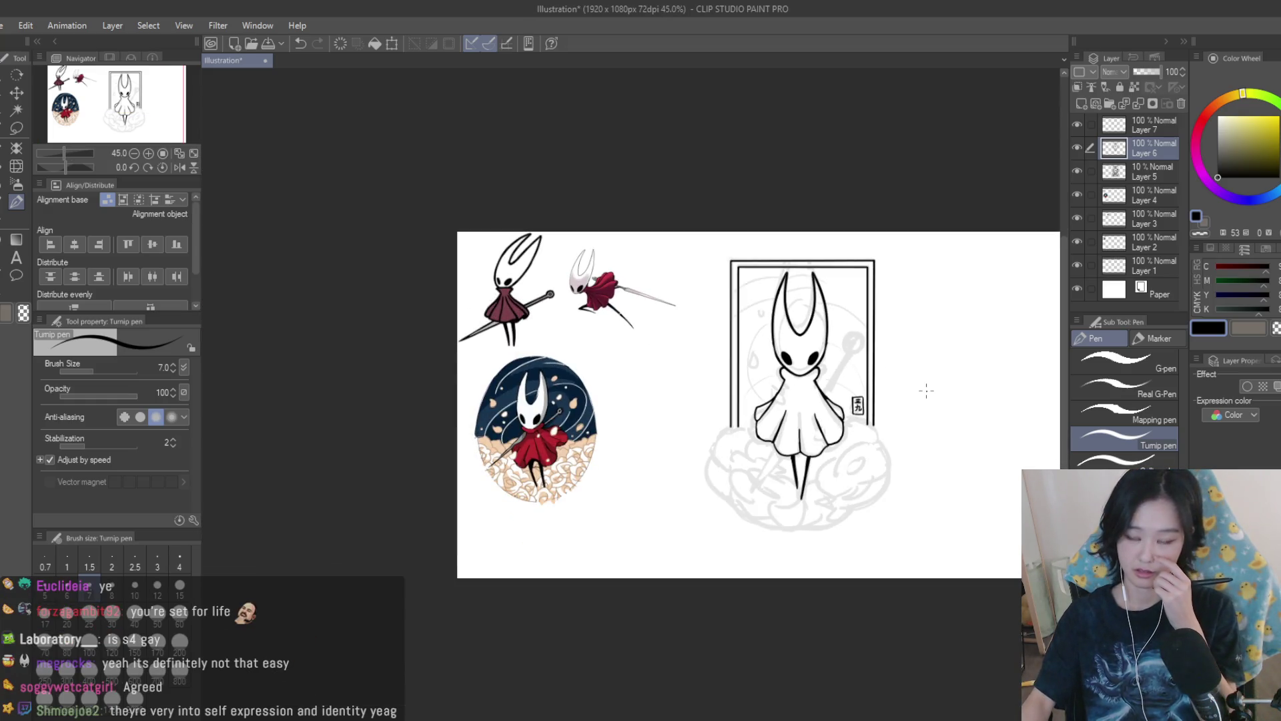
scroll(926, 391, up, 3)
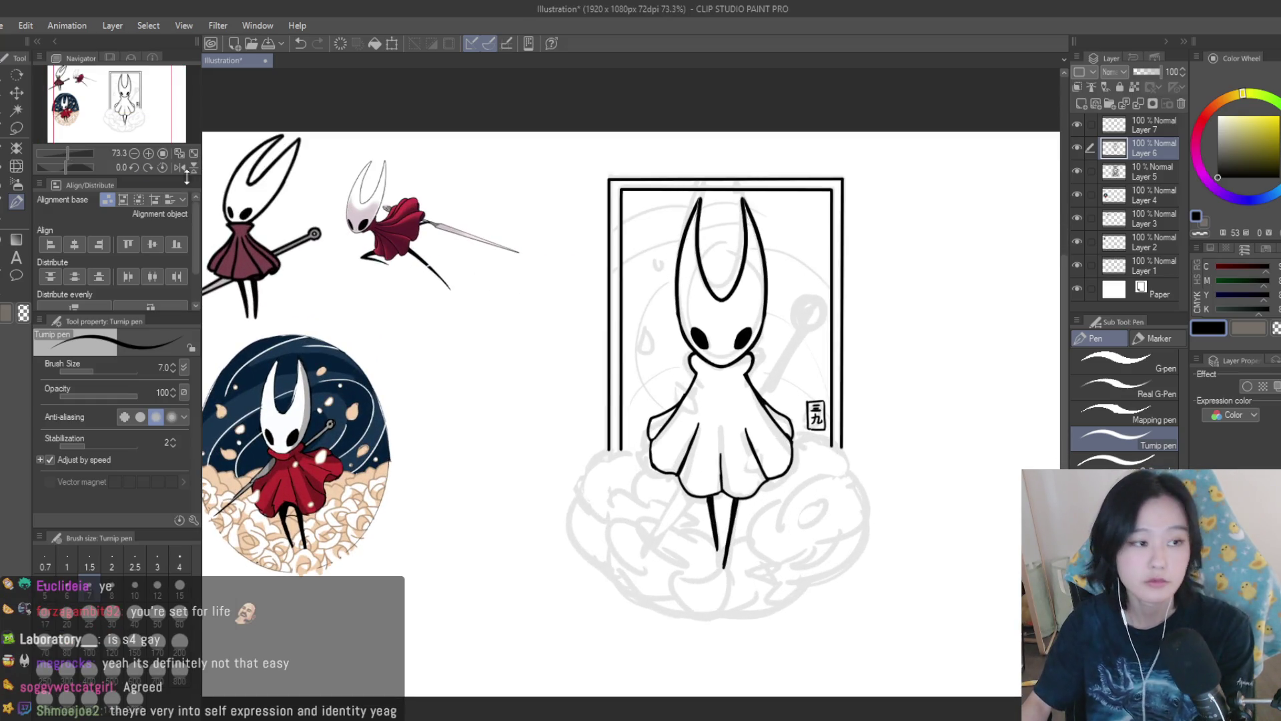
Make a rectangular selection left of the door, then clear it and return to the pen.
key(m)
click(1153, 368)
mouse_move(537, 281)
mouse_down()
mouse_move(551, 314)
mouse_move(643, 351)
mouse_up()
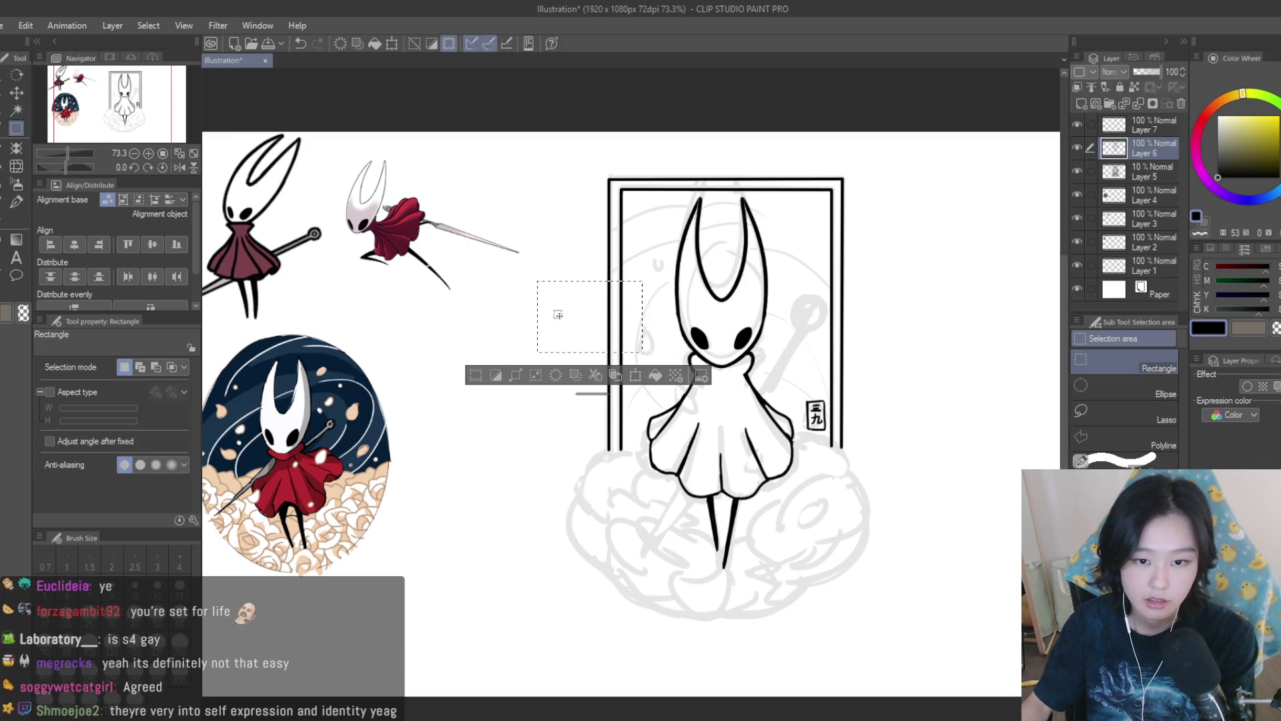
scroll(828, 233, up, 2)
key(ctrl+d)
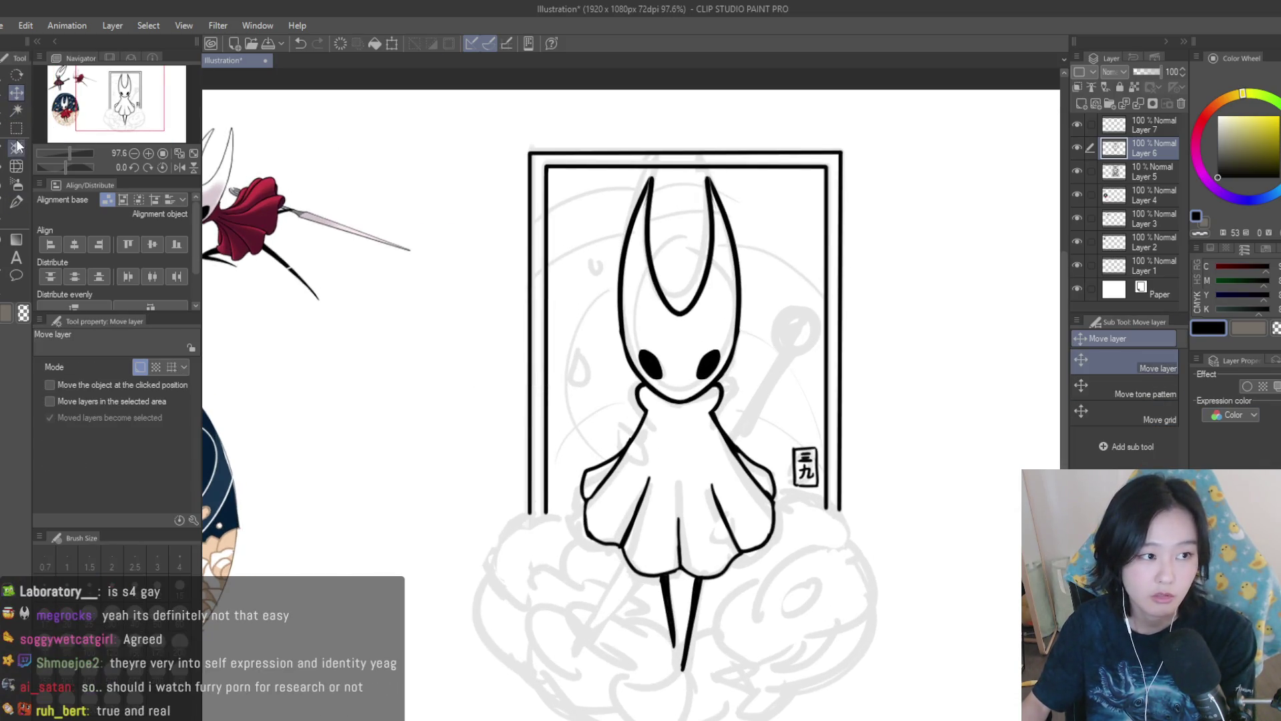
scroll(830, 147, up, 1)
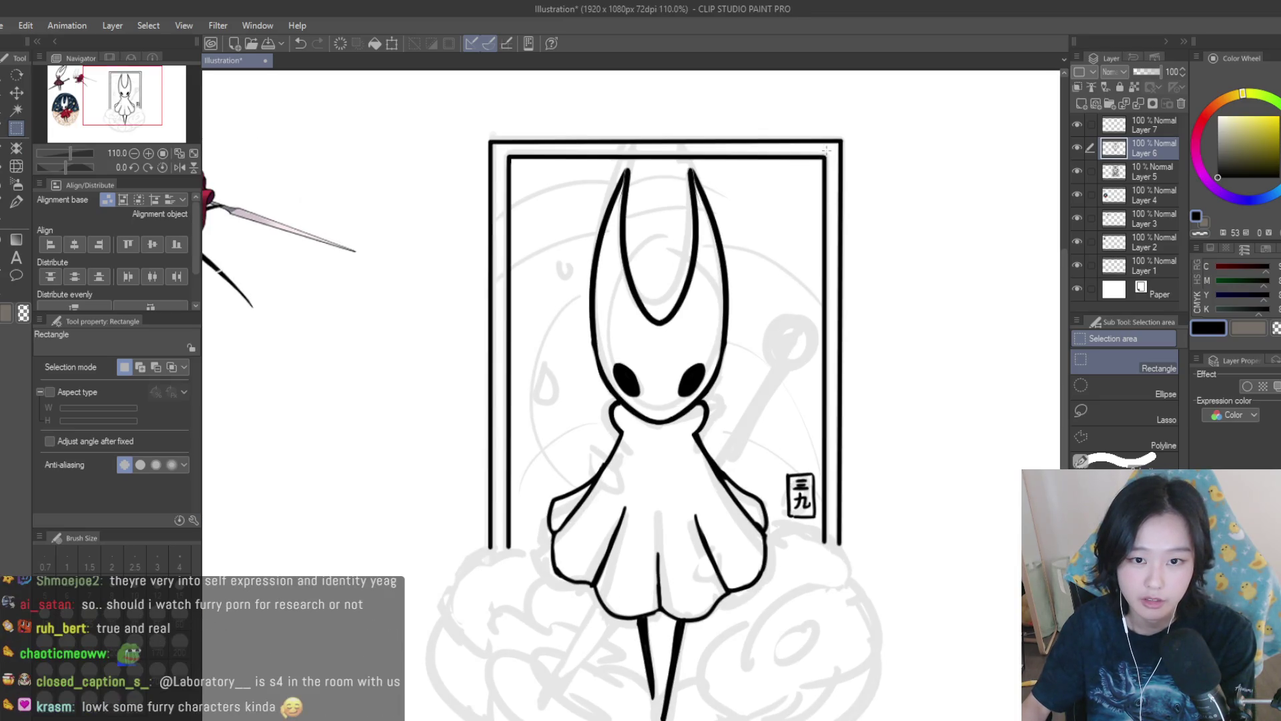
key(p)
scroll(862, 397, down, 1)
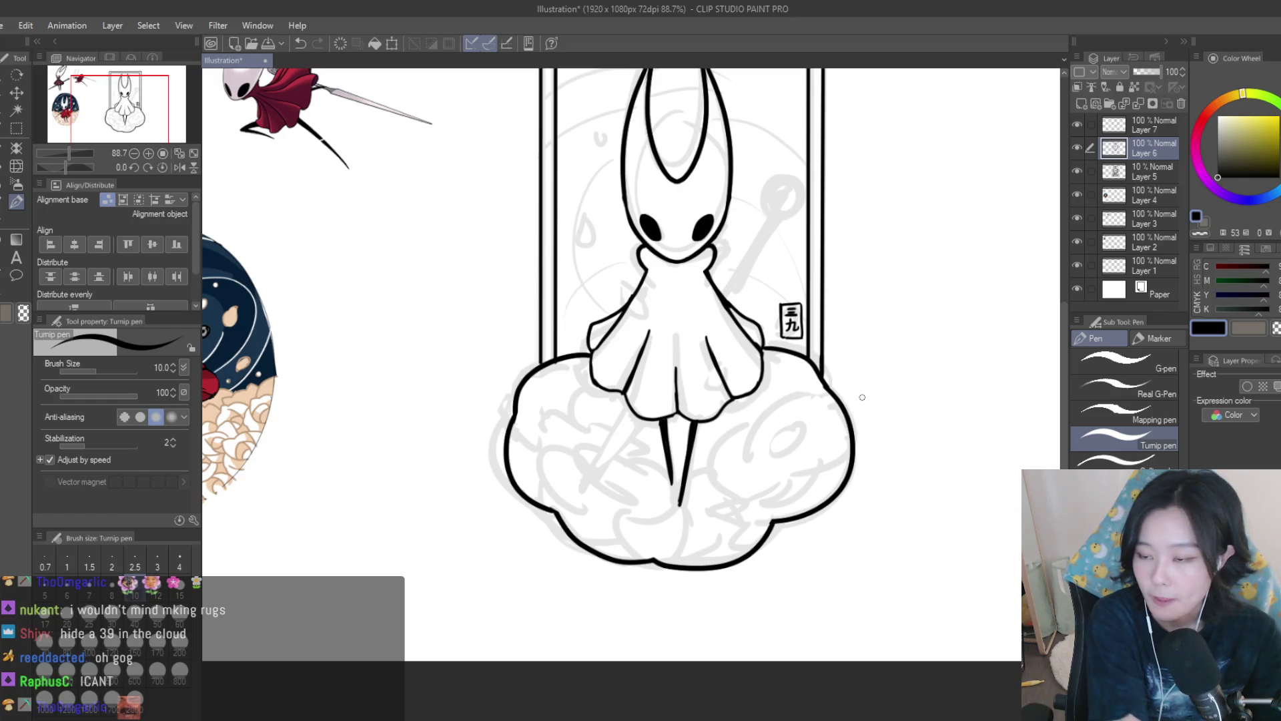
Ink the outer curve and loop of the curl in the cloud's lower right.
scroll(862, 397, down, 4)
scroll(698, 395, up, 4)
scroll(699, 396, up, 5)
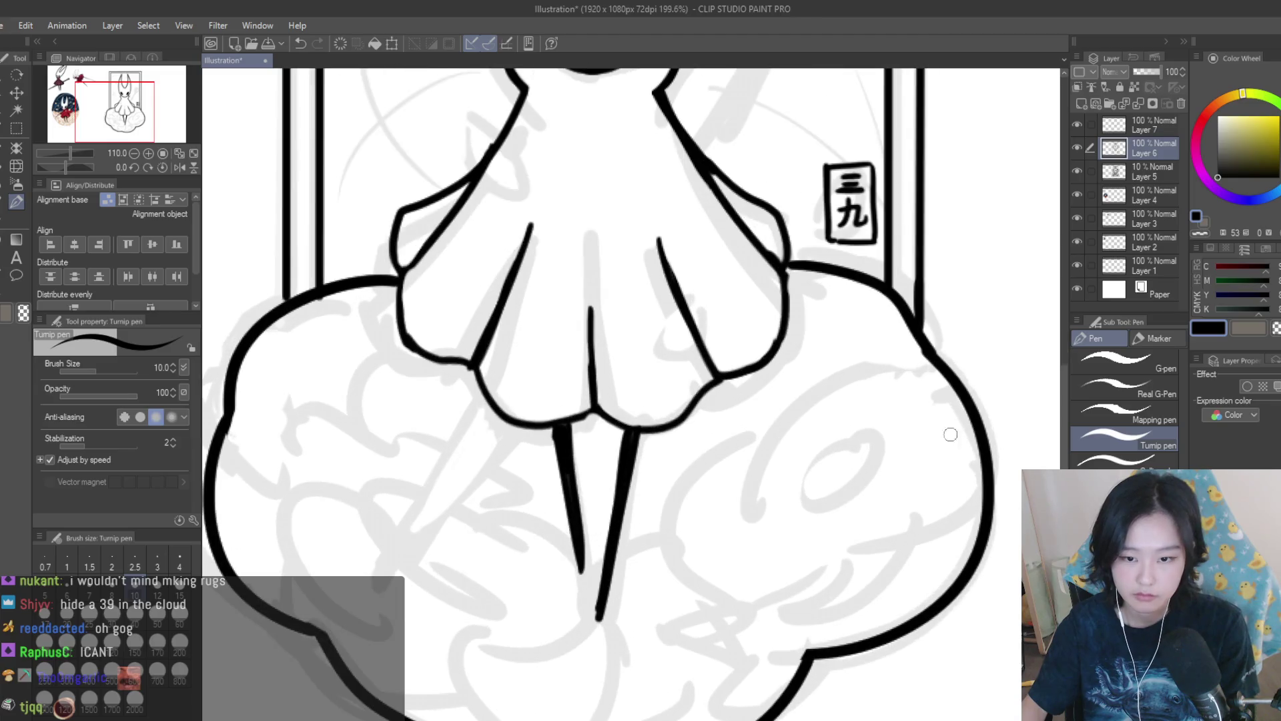
drag(982, 453, 839, 620)
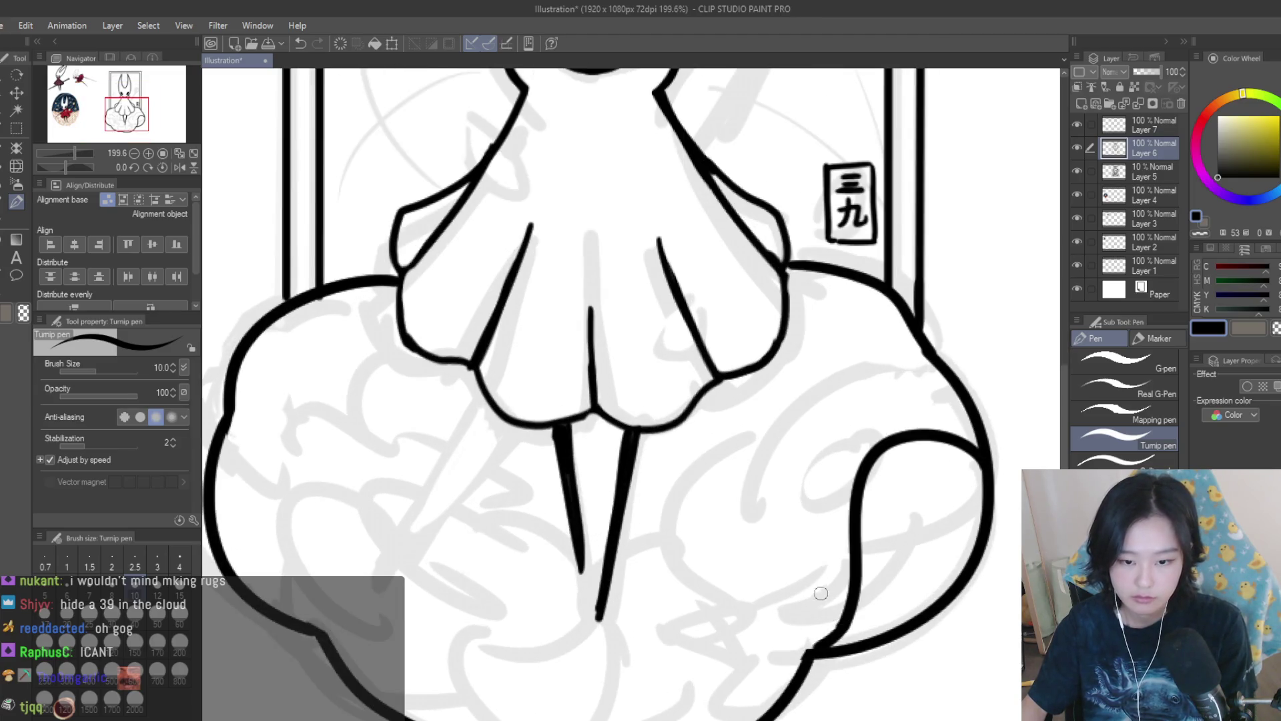
mouse_move(841, 562)
mouse_down()
mouse_move(691, 561)
mouse_move(807, 661)
mouse_up()
scroll(914, 420, down, 5)
scroll(914, 420, down, 2)
scroll(867, 433, up, 6)
Draw the small curve inside the curl, undoing and redrawing attempts until it fits.
drag(904, 422, 801, 499)
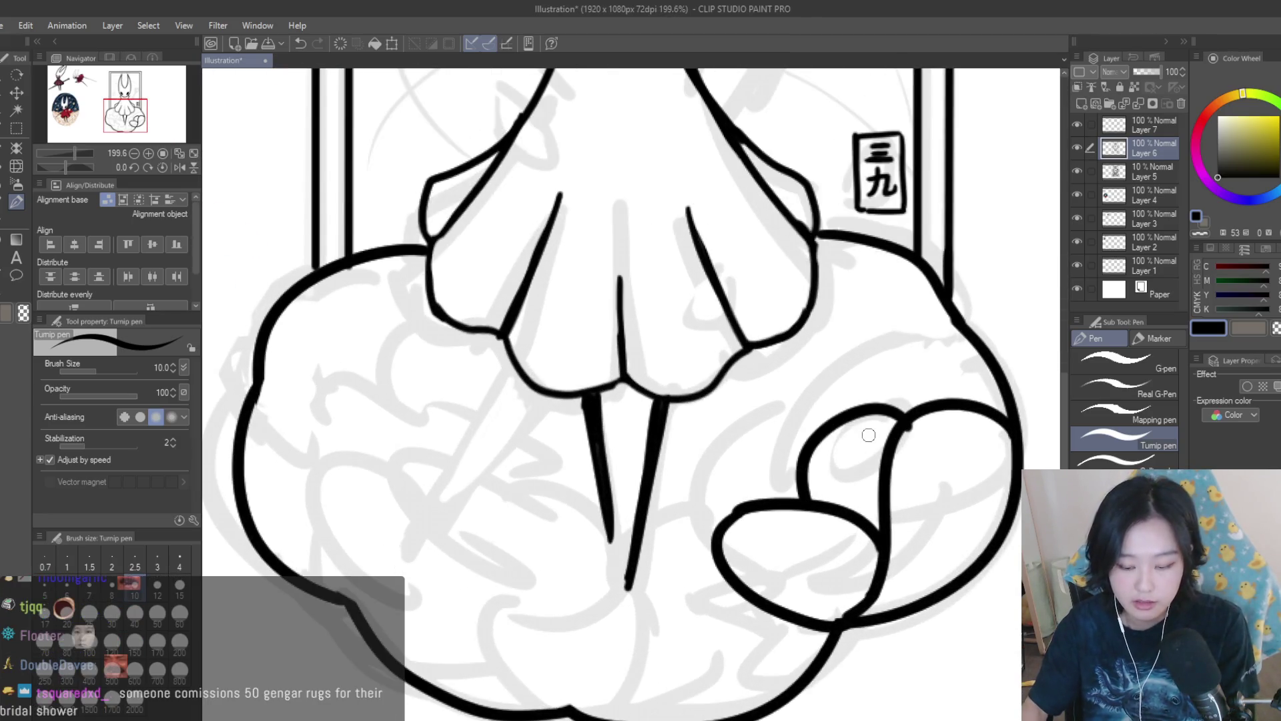
key(ctrl+z)
drag(888, 420, 808, 493)
key(ctrl+z)
key(ctrl+z)
mouse_move(874, 417)
mouse_down()
mouse_move(809, 500)
mouse_move(828, 511)
mouse_up()
key(ctrl+z)
key(ctrl+z)
key(ctrl+z)
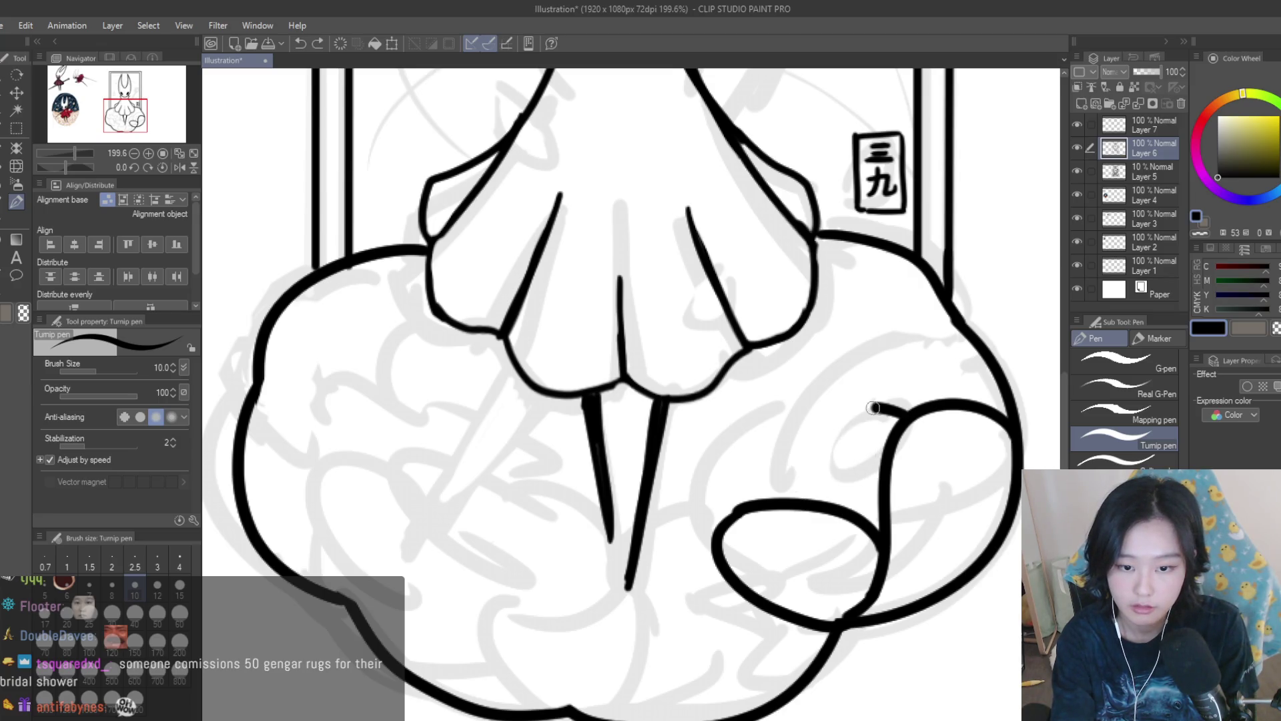
drag(888, 410, 814, 498)
mouse_move(855, 433)
mouse_down()
mouse_move(824, 501)
mouse_move(800, 497)
mouse_move(801, 470)
mouse_up()
key(ctrl+z)
key(ctrl+z)
key(ctrl+z)
key(ctrl+z)
key(ctrl+z)
mouse_move(880, 431)
mouse_down()
mouse_move(801, 467)
mouse_move(878, 475)
mouse_up()
key(ctrl+z)
key(ctrl+z)
drag(810, 427, 877, 475)
key(ctrl+z)
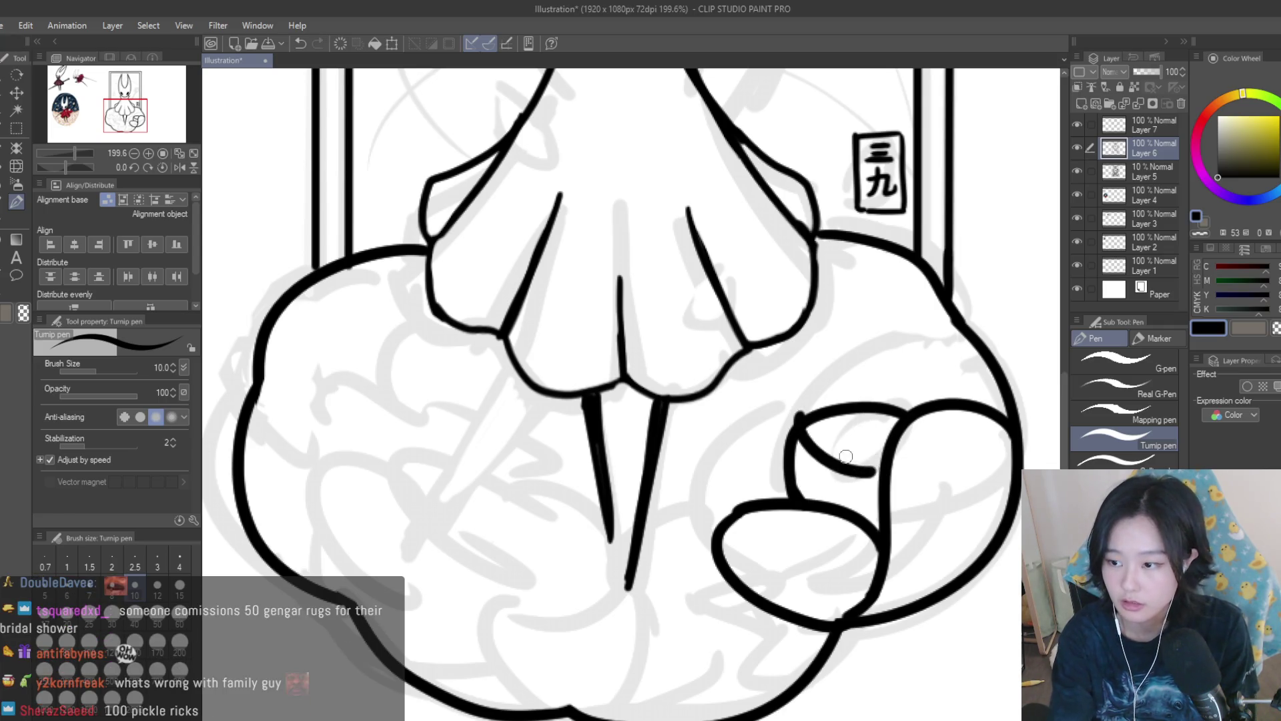
key(ctrl+minus)
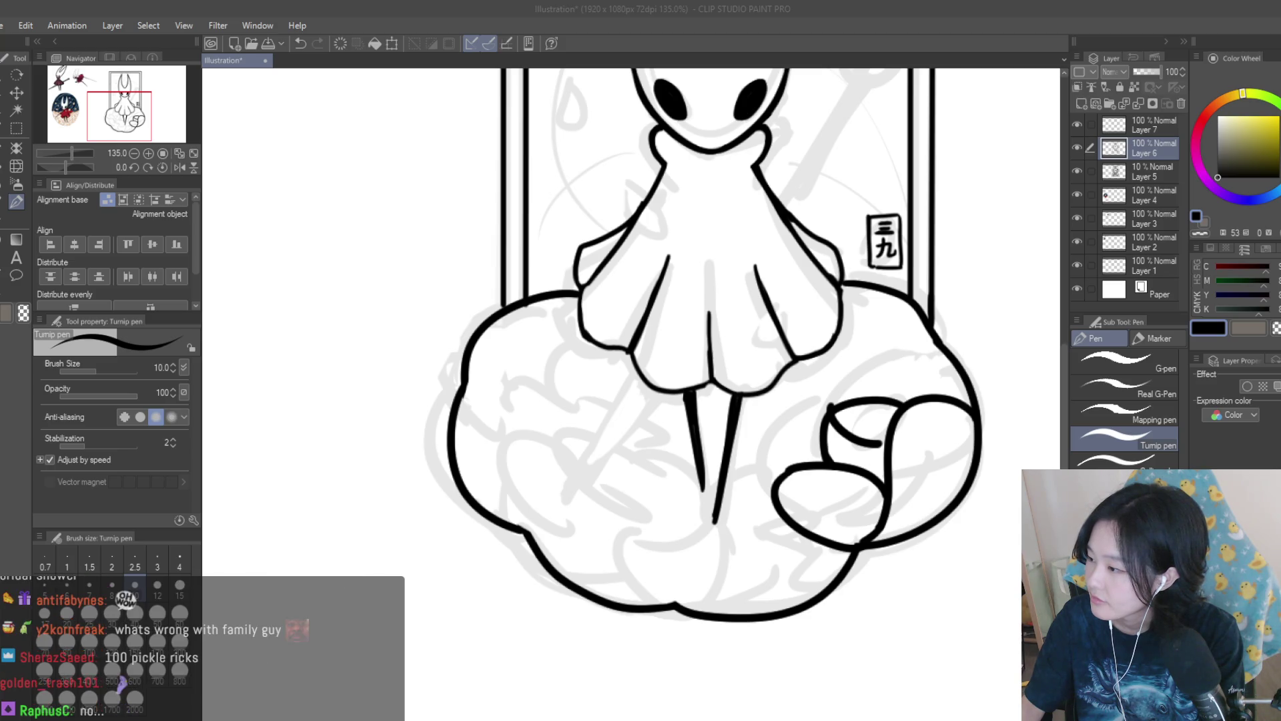
key(alt+Tab)
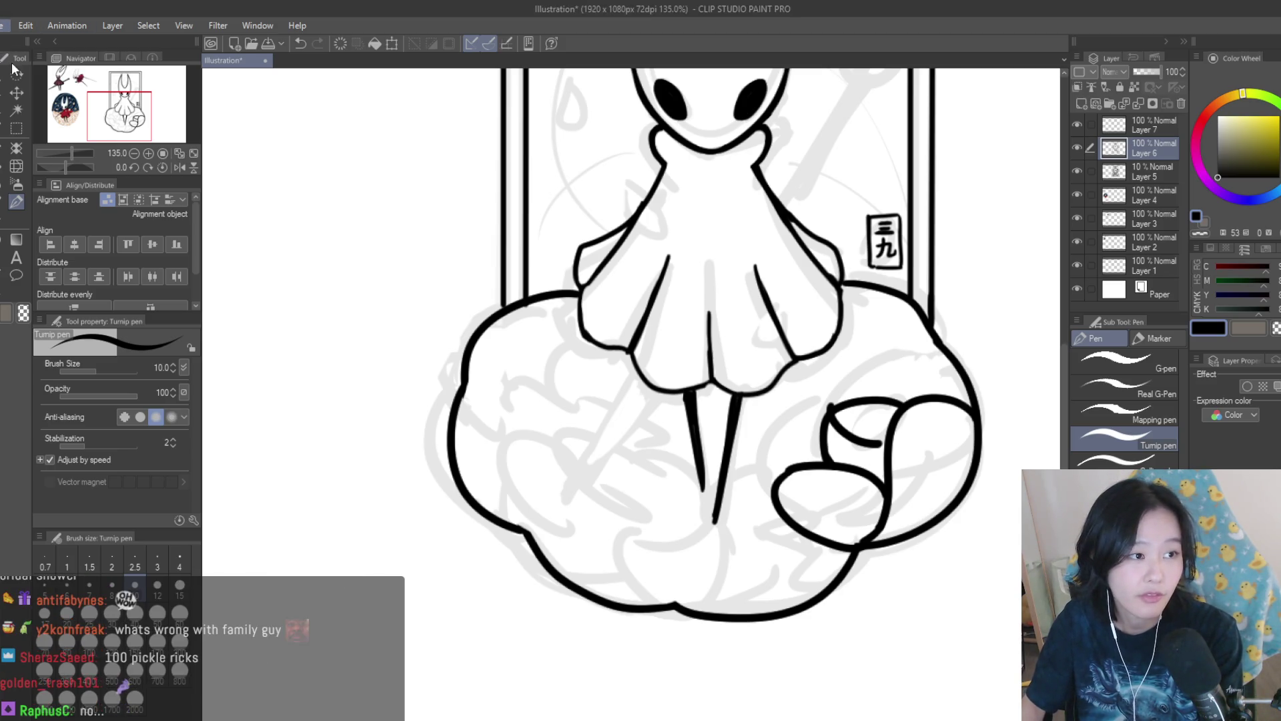
key(alt+Tab)
Create the new Illustration2 canvas and paste two pickle rug photos side by side.
key(Return)
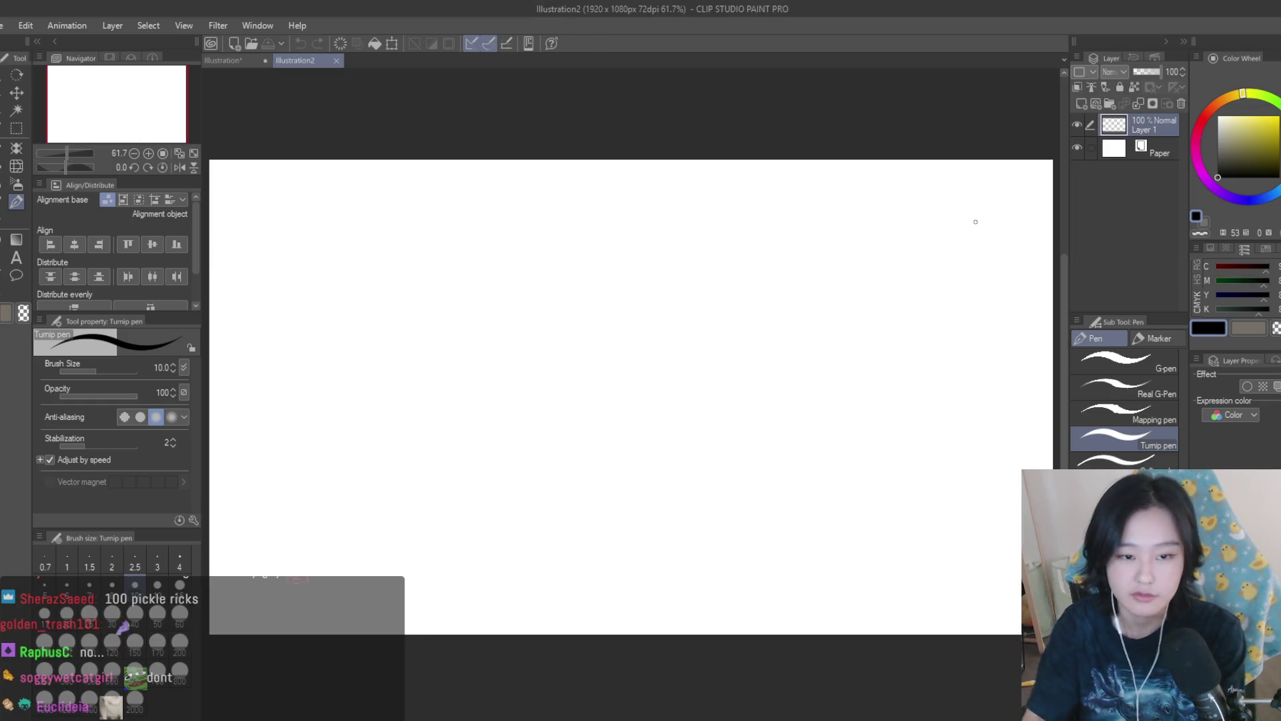
key(ctrl+v)
key(alt+Tab)
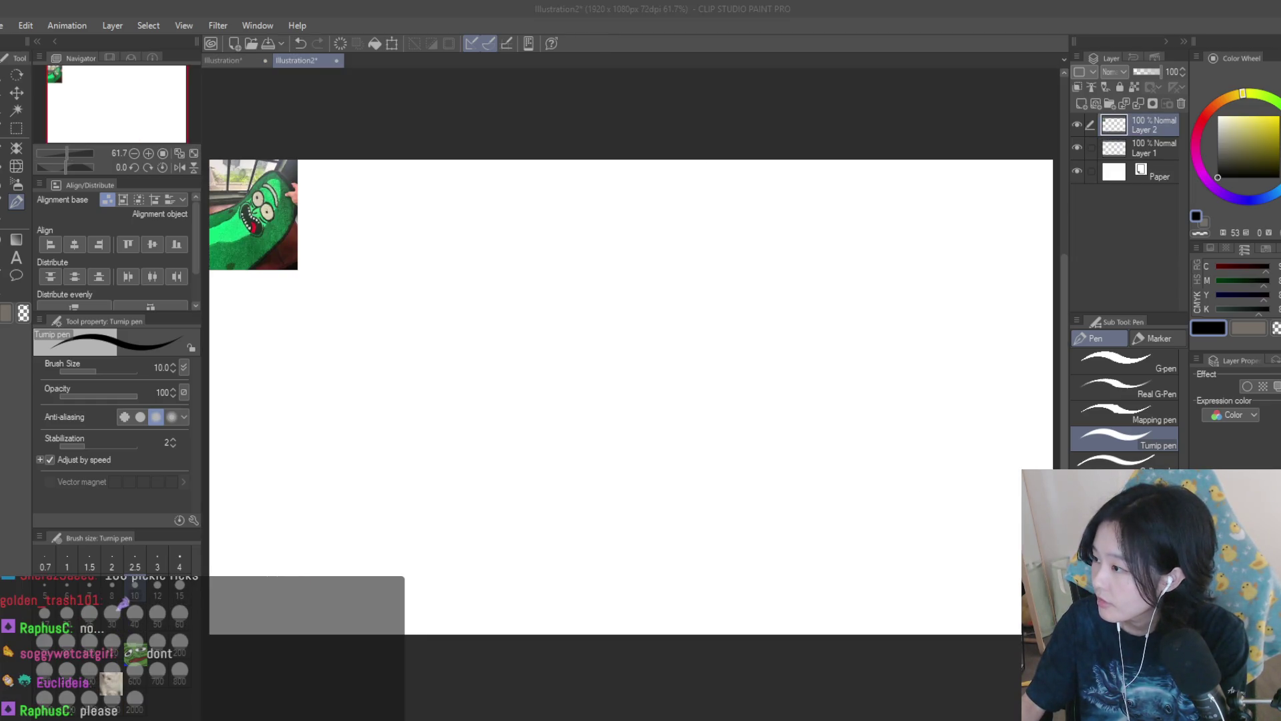
click(1010, 9)
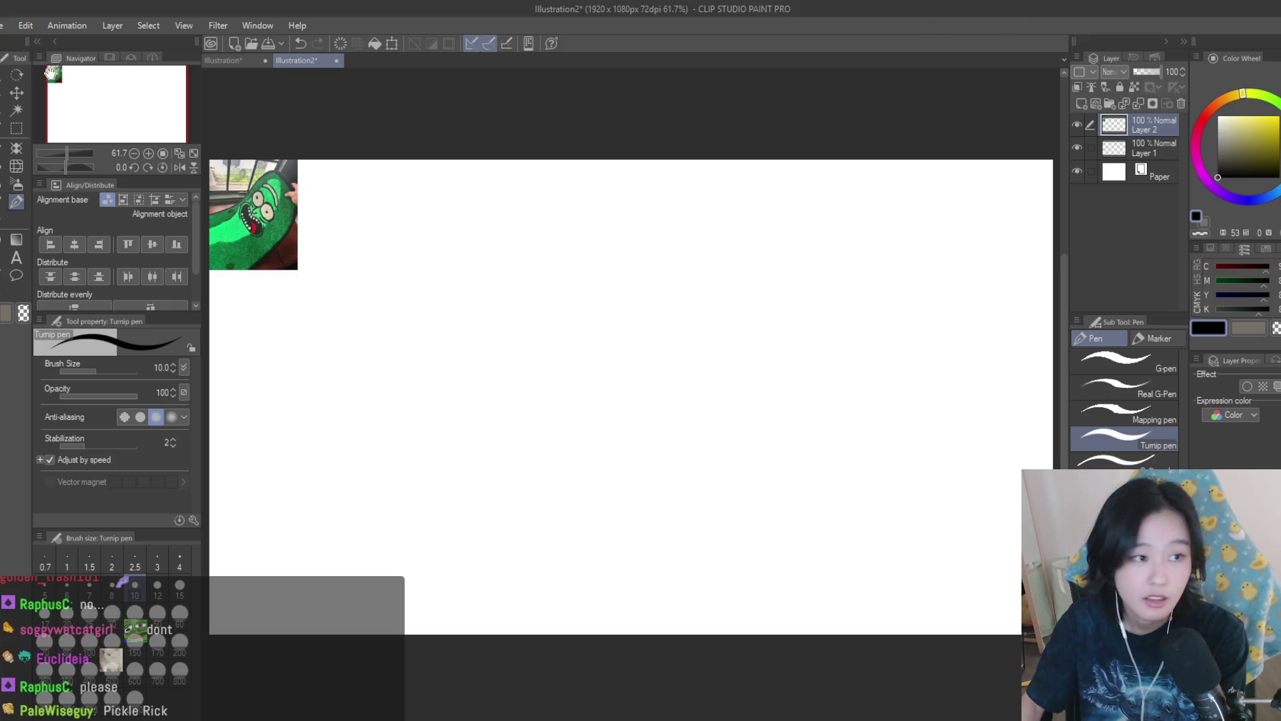
key(k)
key(ctrl+v)
drag(284, 195, 412, 196)
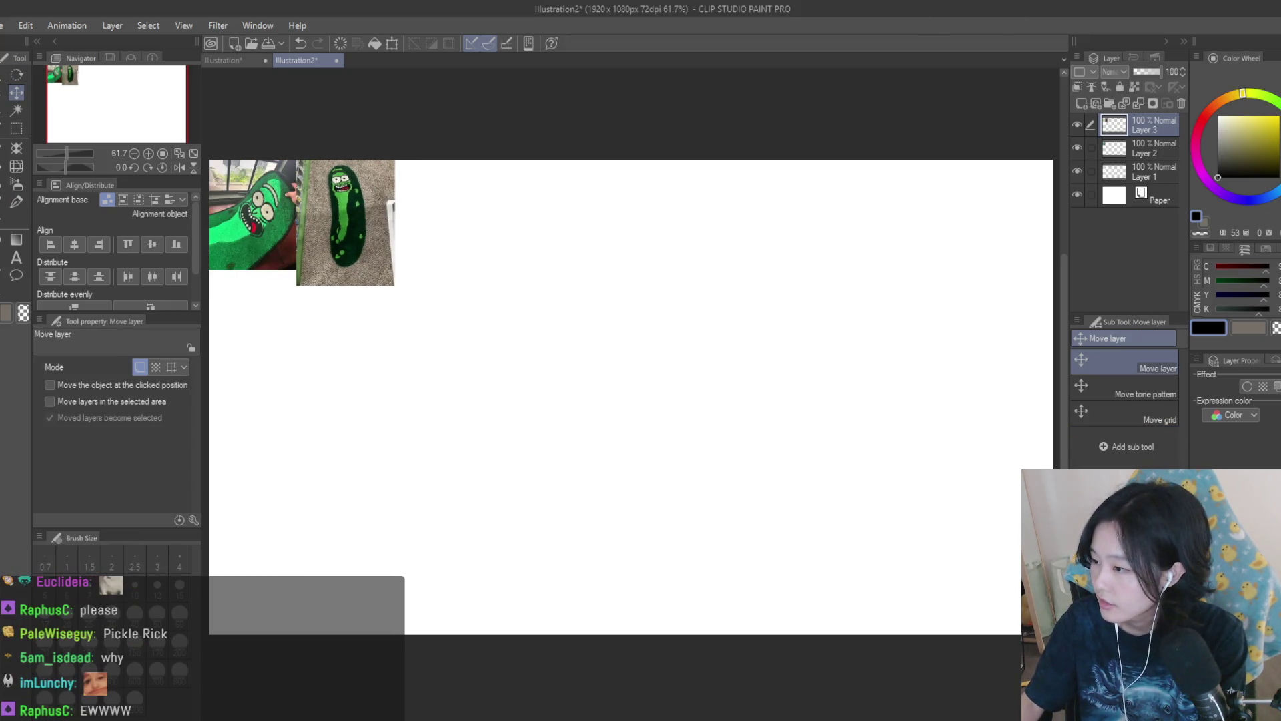
Paste the third, fourth and fifth pickle rug photos along the top row.
key(alt+Tab)
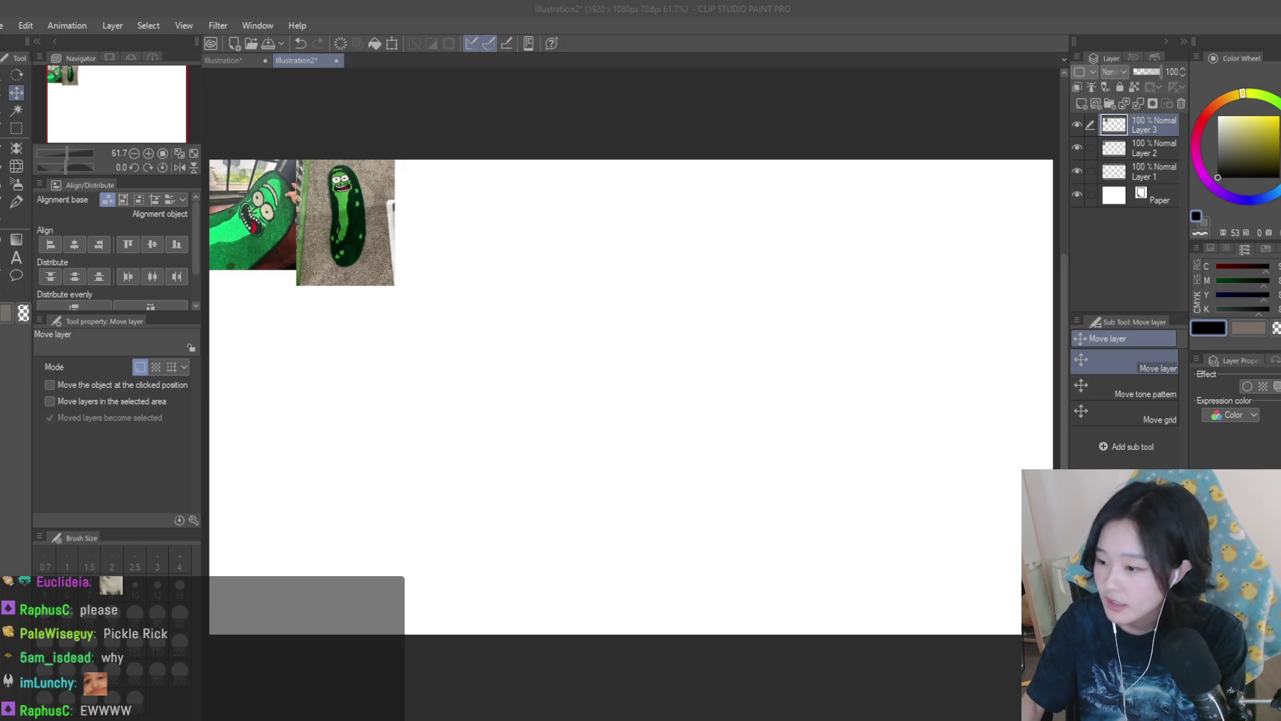
click(434, 209)
key(ctrl+v)
drag(434, 209, 643, 215)
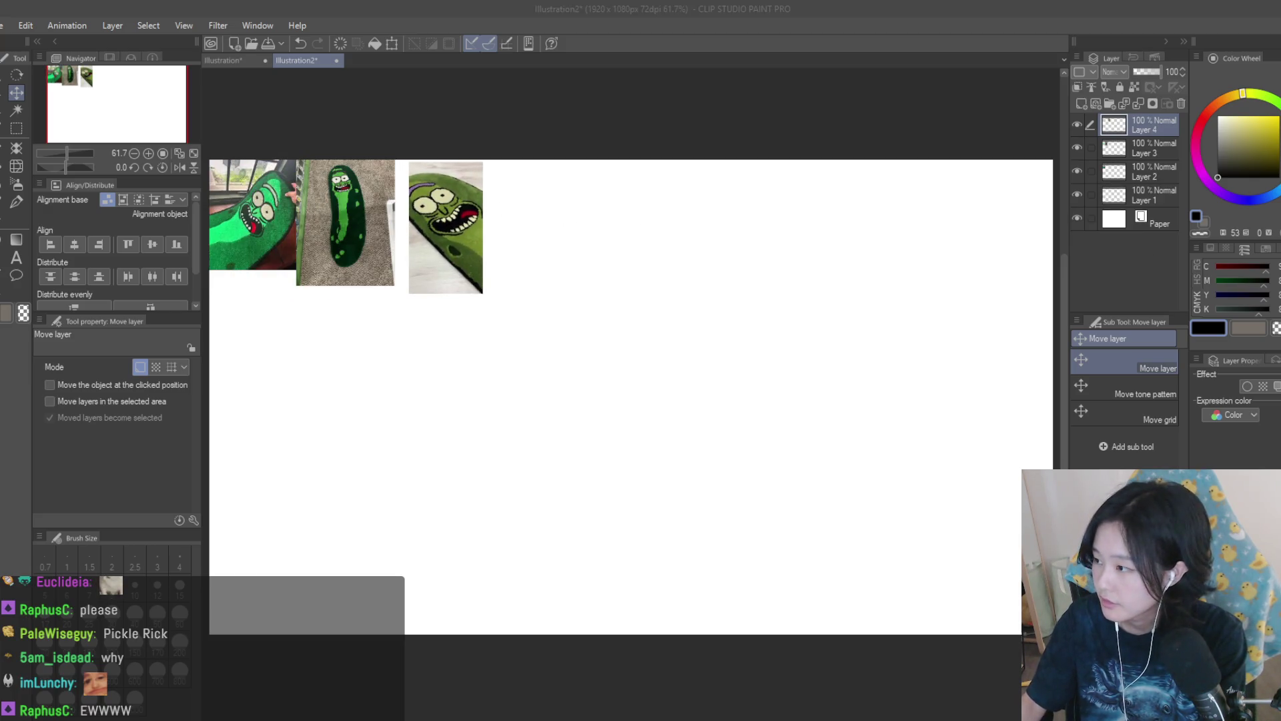
key(ctrl+v)
drag(723, 211, 852, 229)
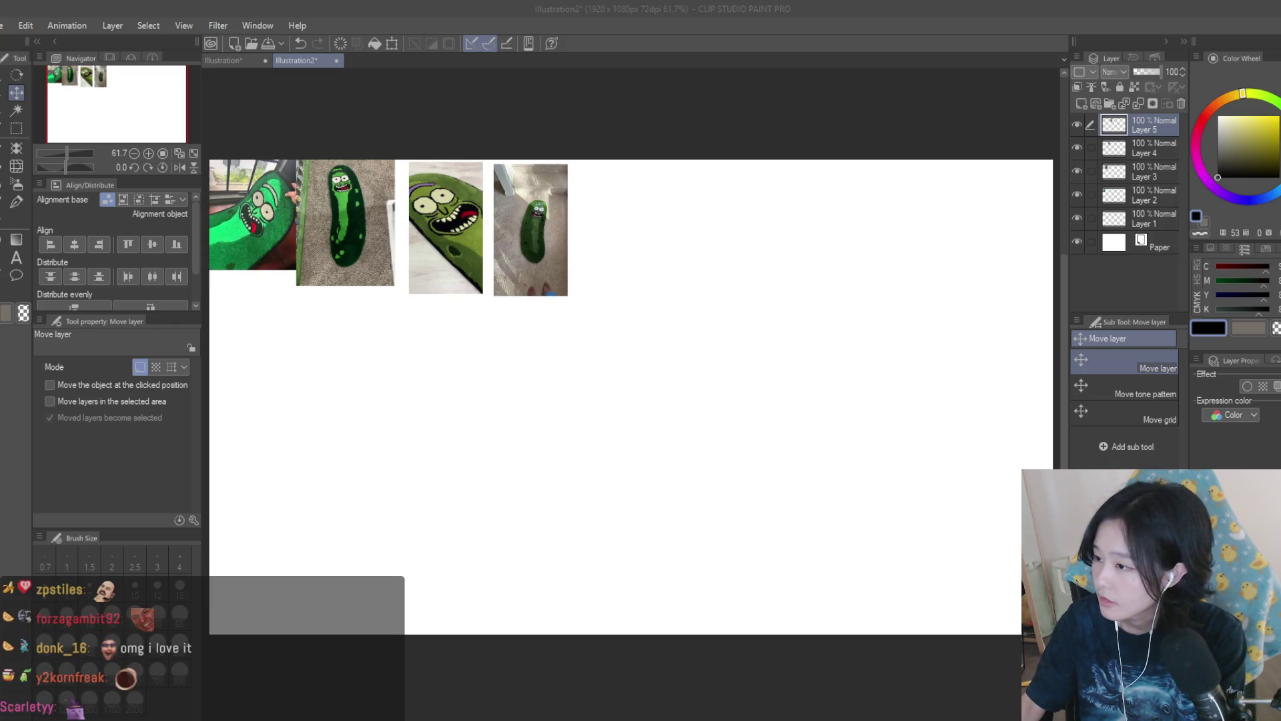
key(ctrl+v)
drag(598, 229, 890, 237)
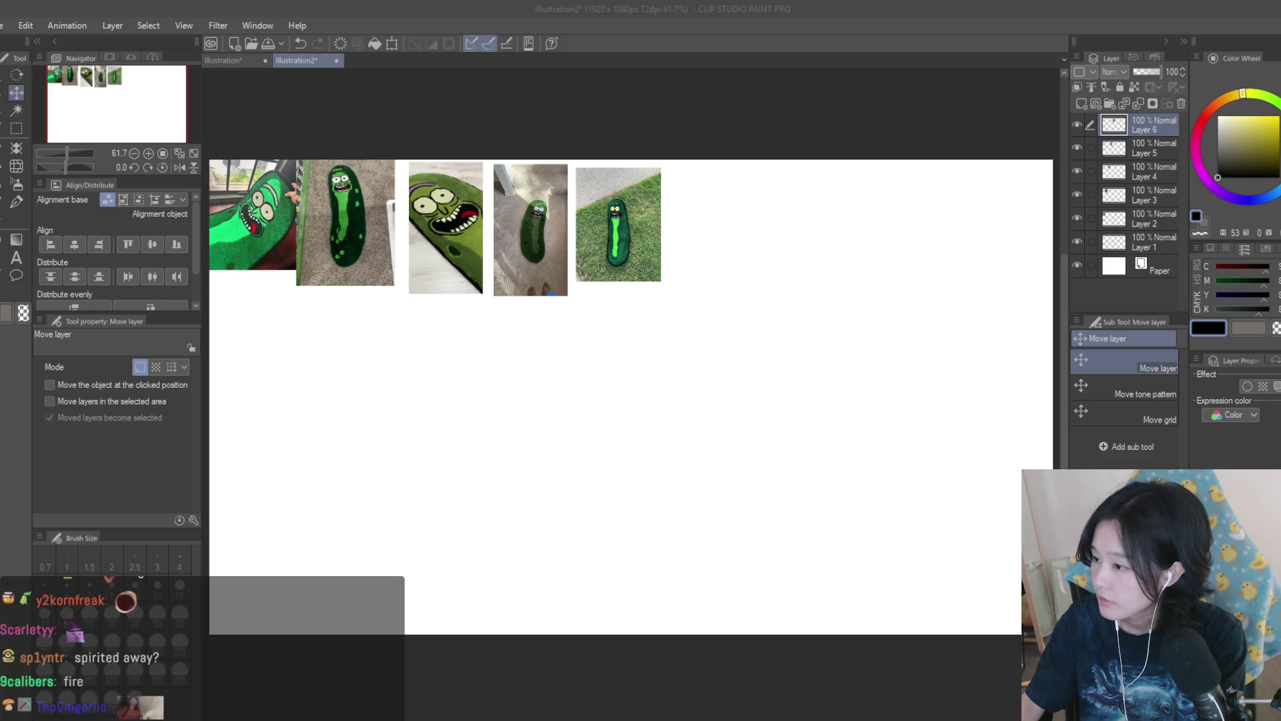
Add a large pickle photo shrunk to match the row, then the seventh at the row's end.
click(637, 204)
key(ctrl+v)
key(ctrl+t)
mouse_move(936, 593)
mouse_down()
mouse_move(794, 400)
mouse_move(780, 307)
mouse_up()
key(Return)
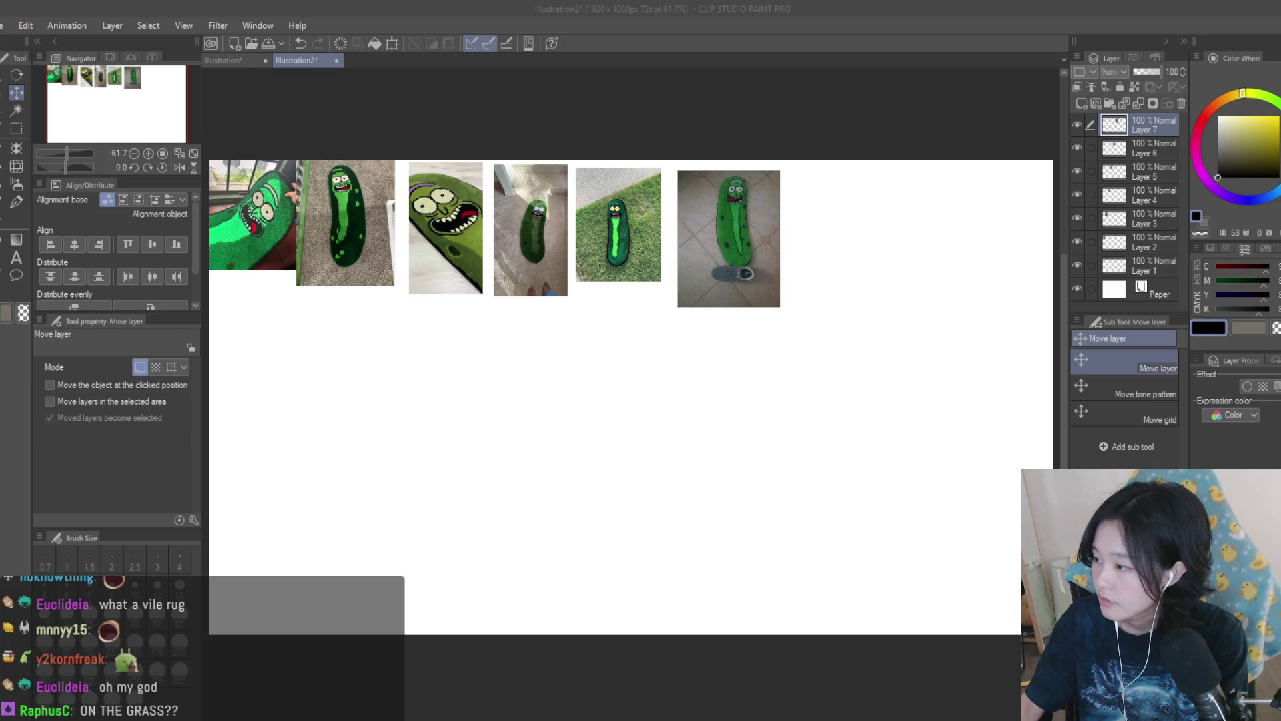
click(428, 268)
key(ctrl+v)
drag(428, 269, 1007, 279)
scroll(954, 271, down, 1)
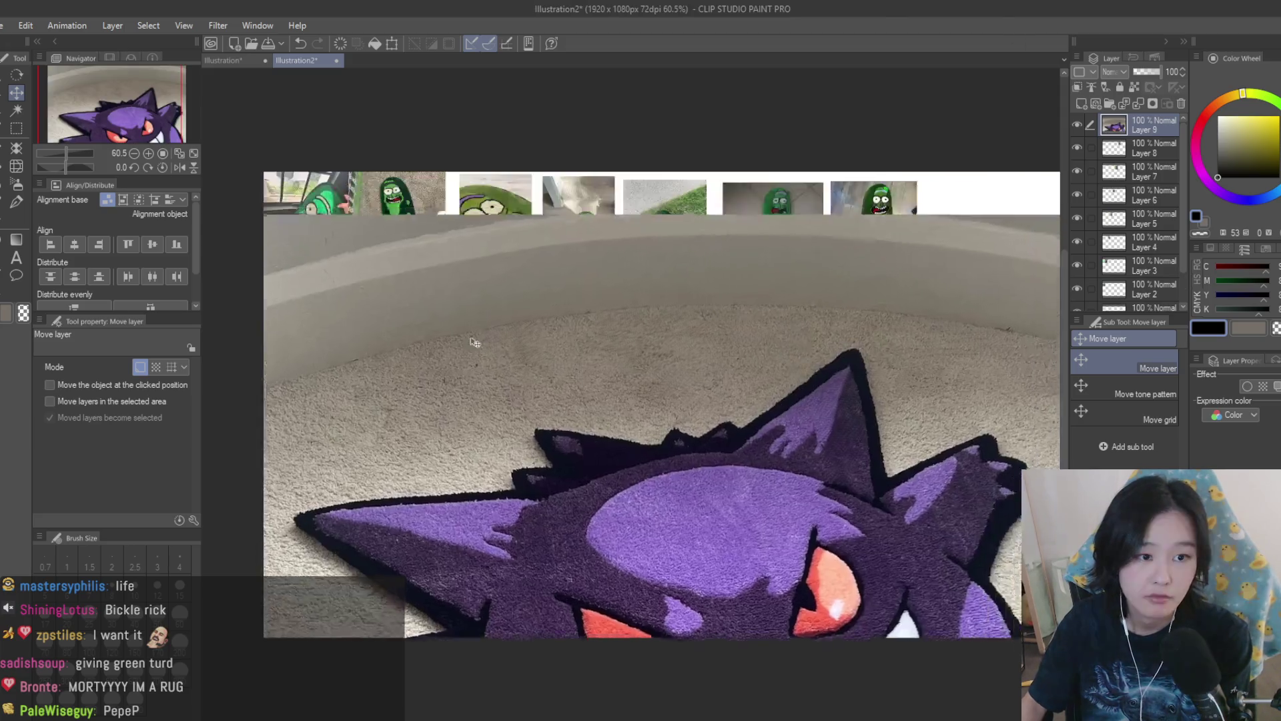
Paste a Gengar rug photo, shrink it and move it below the pickle row.
key(ctrl+v)
key(ctrl+t)
drag(919, 207, 624, 527)
drag(534, 601, 547, 320)
scroll(631, 244, up, 2)
Finish shrinking the first Gengar photo, then paste and shrink a second Gengar photo.
mouse_move(648, 213)
mouse_down()
mouse_move(633, 239)
mouse_move(551, 283)
mouse_up()
key(Return)
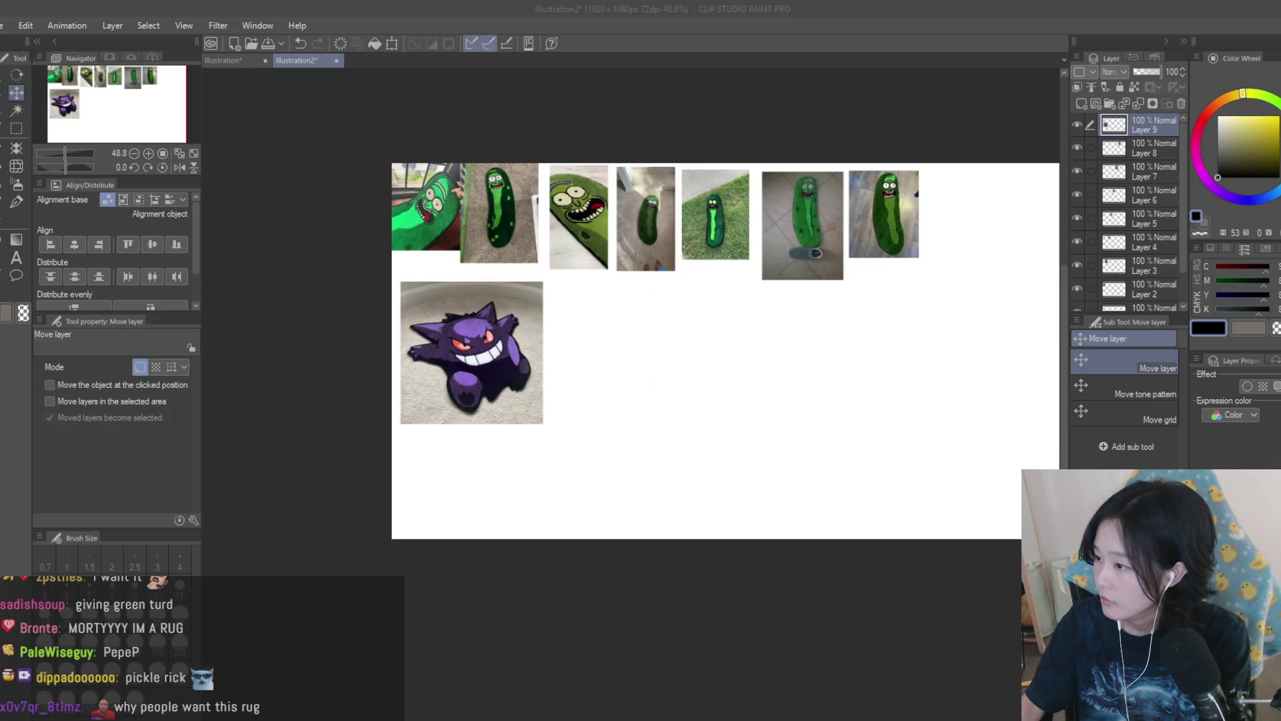
key(ctrl+v)
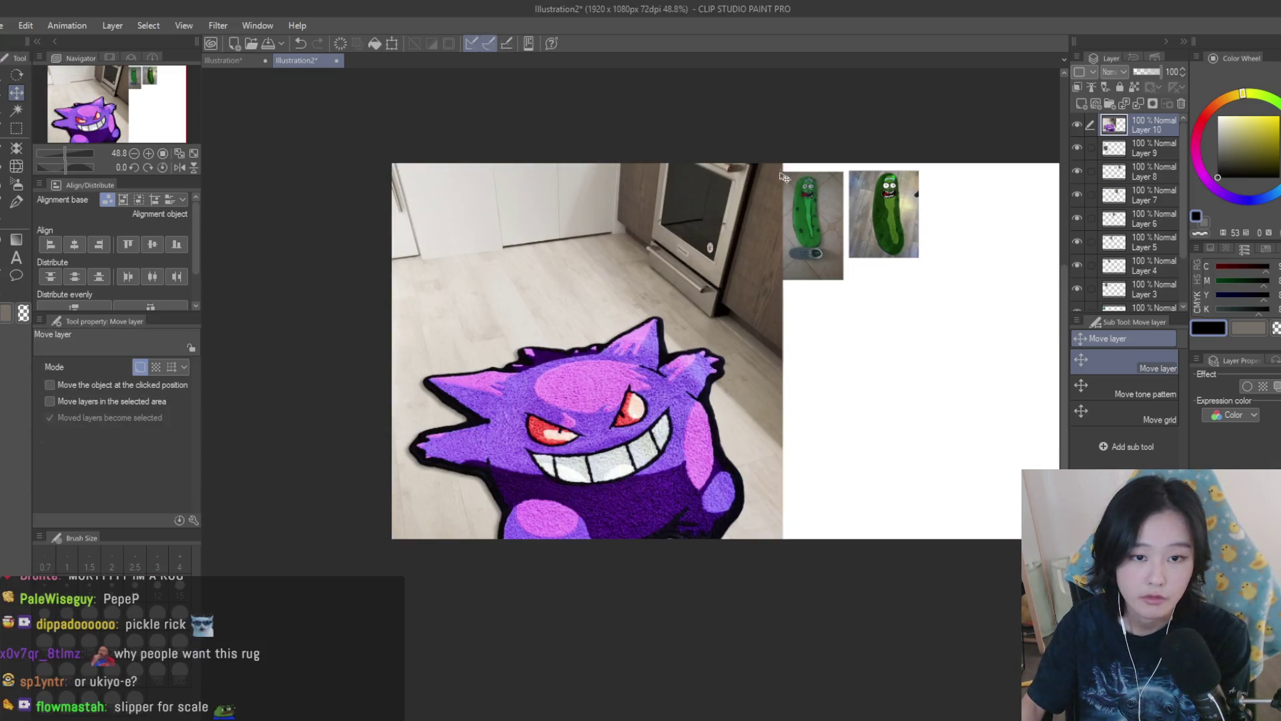
key(ctrl+t)
key(Return)
mouse_move(779, 169)
mouse_down()
mouse_move(540, 486)
mouse_move(661, 340)
mouse_up()
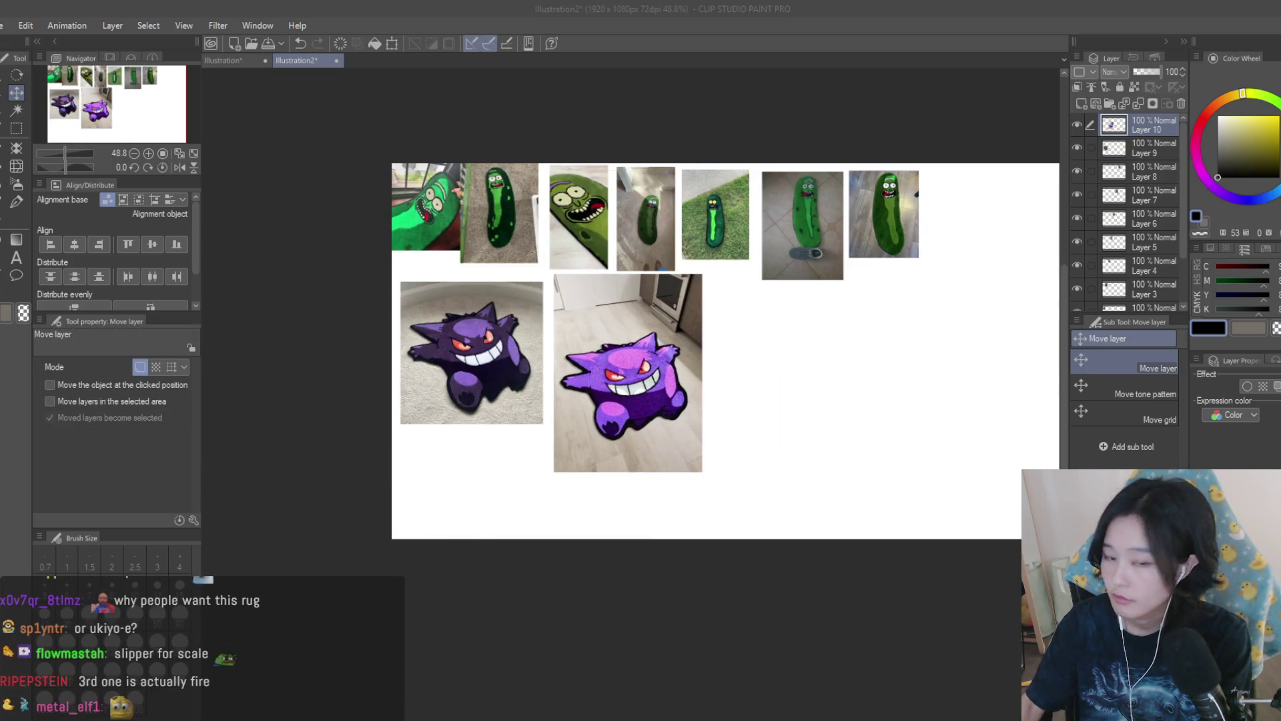
Paste a small and a large Gengar photo, resizing and placing them in the second row.
key(ctrl+v)
mouse_move(449, 219)
mouse_down()
mouse_move(788, 353)
mouse_move(843, 440)
mouse_up()
key(ctrl+t)
key(Return)
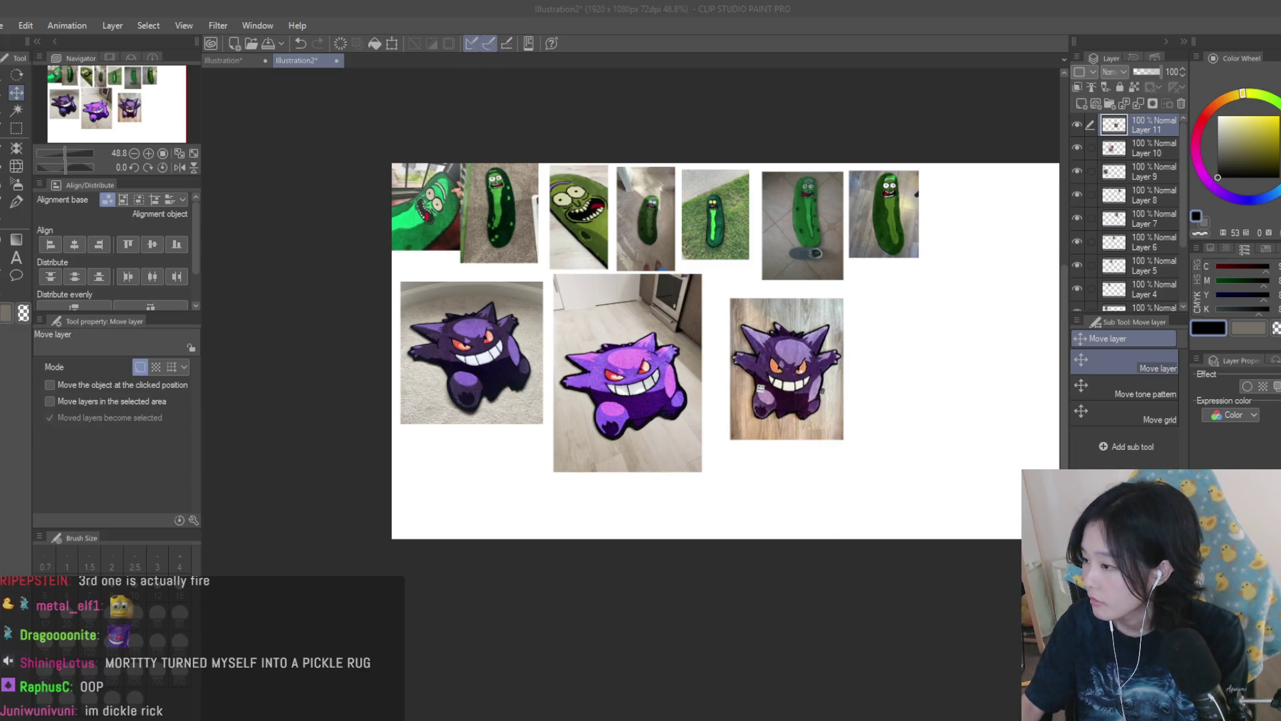
key(ctrl+v)
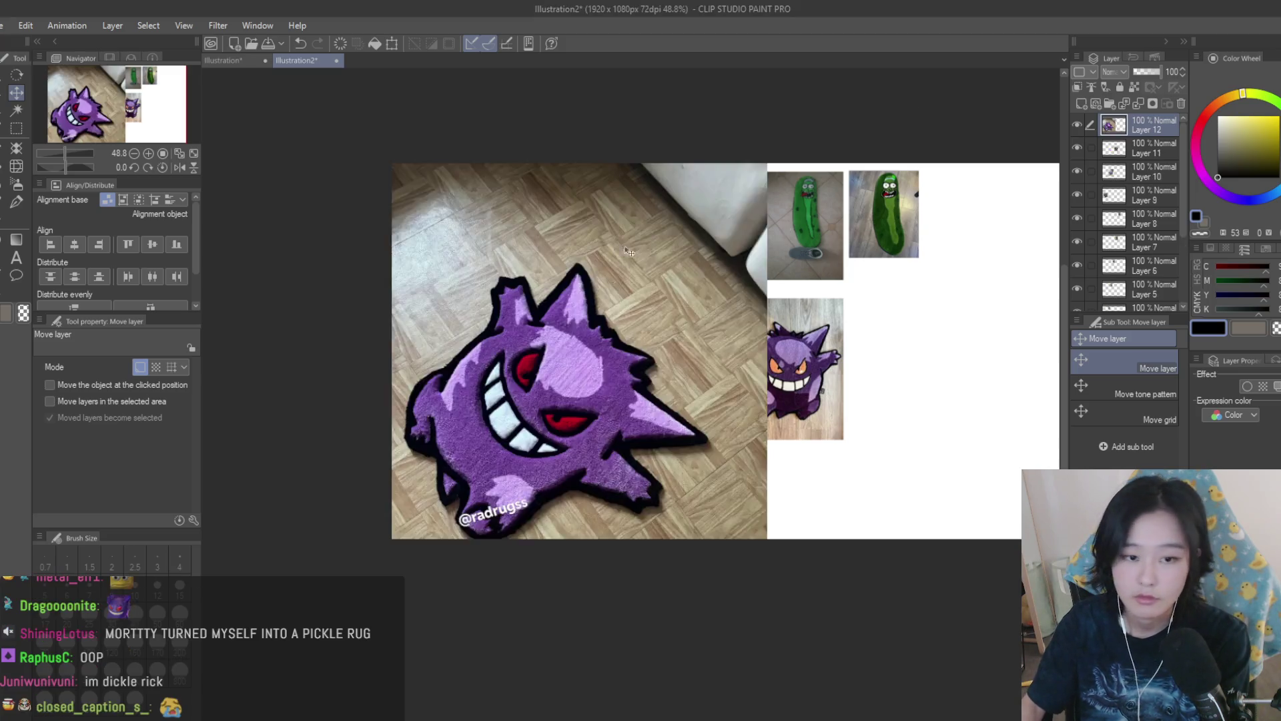
drag(580, 351, 729, 323)
key(ctrl+t)
mouse_move(915, 137)
mouse_down()
mouse_move(824, 235)
mouse_move(674, 468)
mouse_move(1000, 310)
mouse_move(991, 283)
mouse_up()
key(Return)
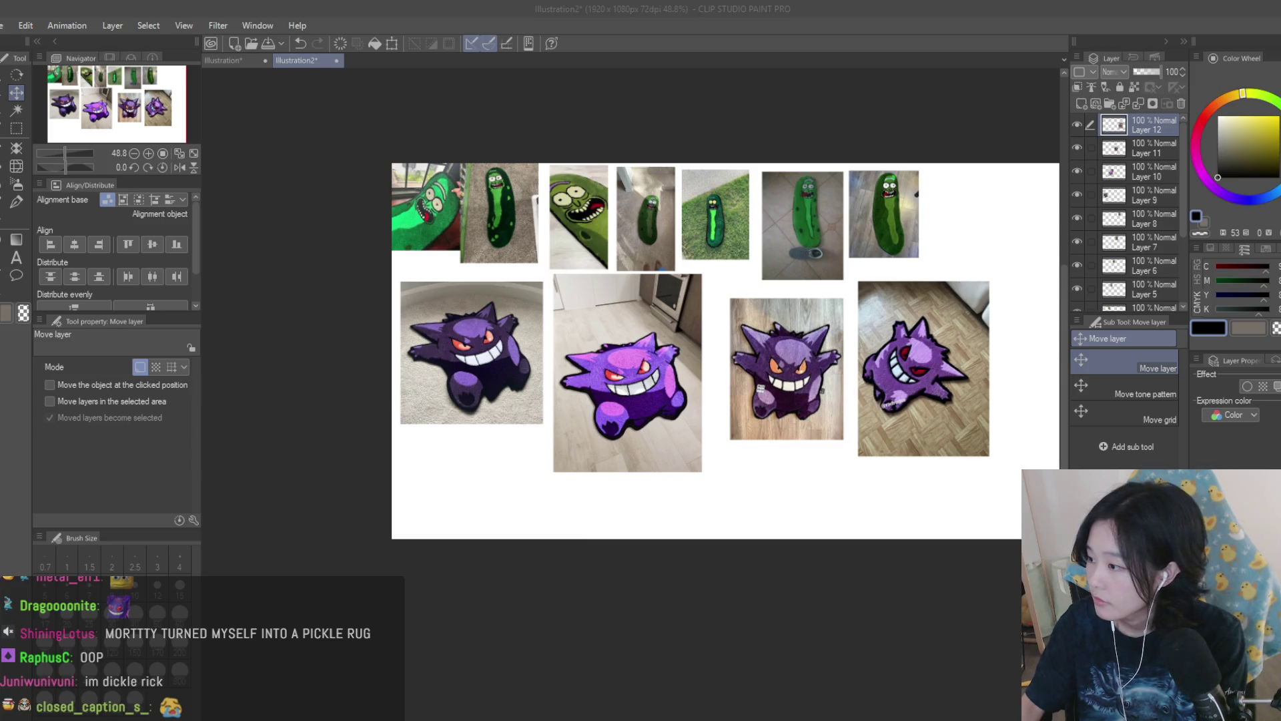
Move the small Gengar photo to the end of the top row.
click(654, 207)
mouse_move(486, 236)
mouse_down()
mouse_move(1038, 351)
mouse_move(1028, 282)
mouse_move(1040, 247)
mouse_up()
scroll(1038, 351, down, 1)
scroll(1040, 247, up, 2)
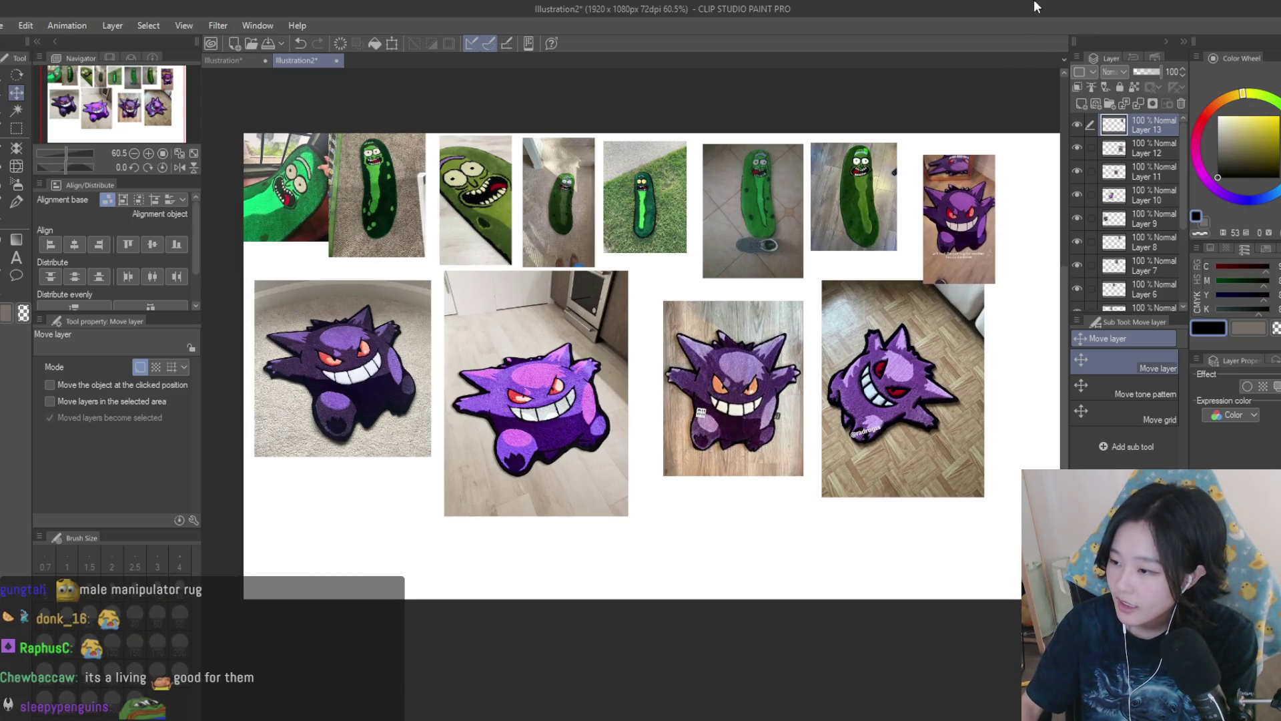
scroll(934, 158, down, 1)
scroll(880, 238, up, 2)
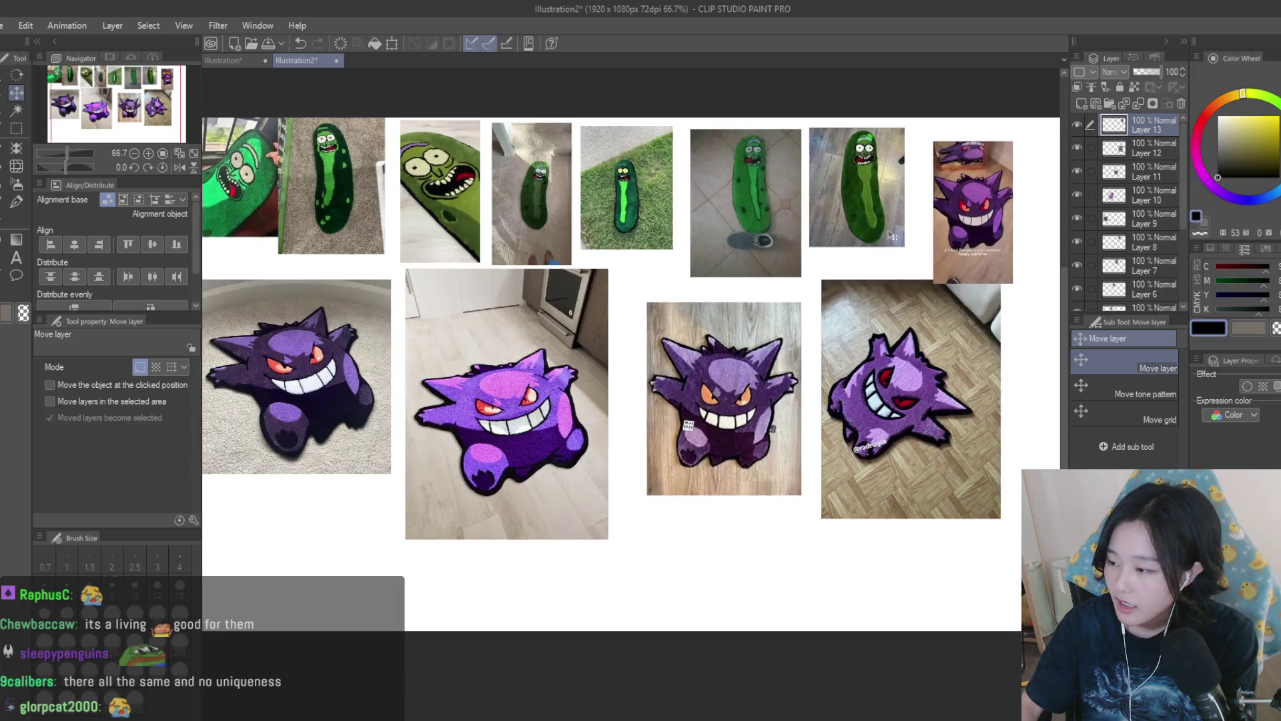
scroll(942, 220, down, 1)
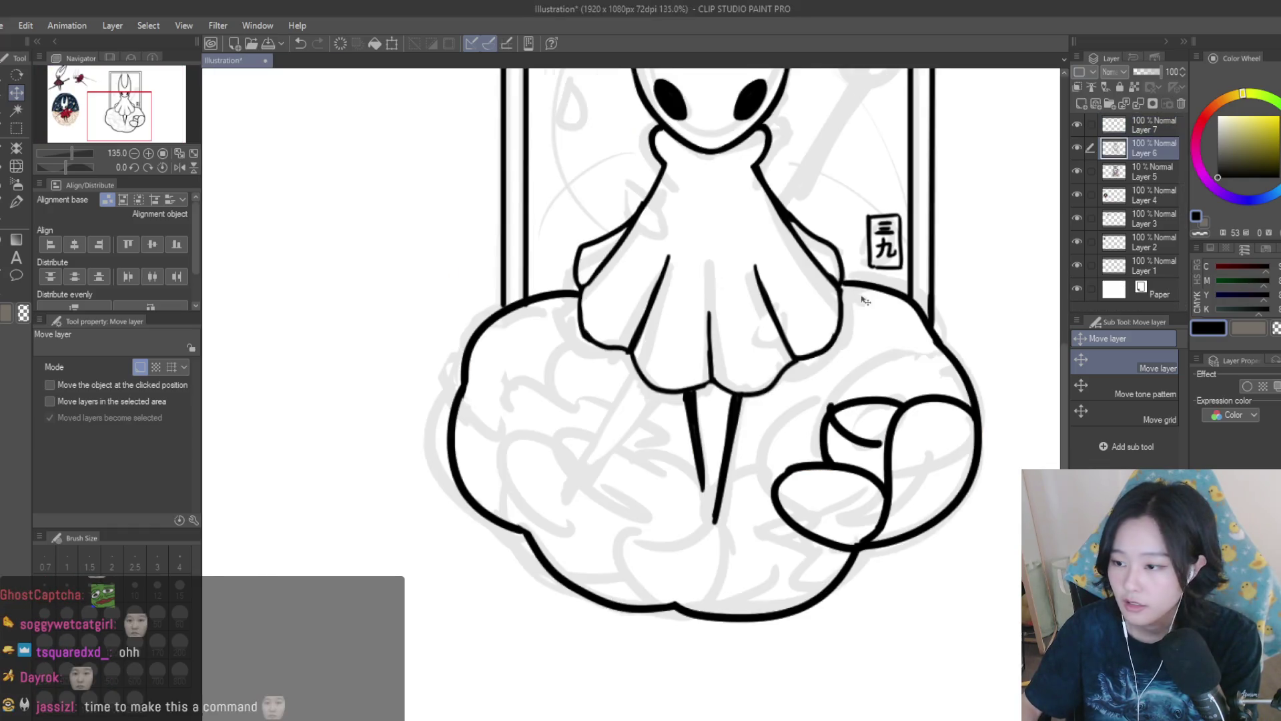
Try an arc over the hand's thumb with the pen, then undo it.
key(p)
scroll(760, 301, up, 3)
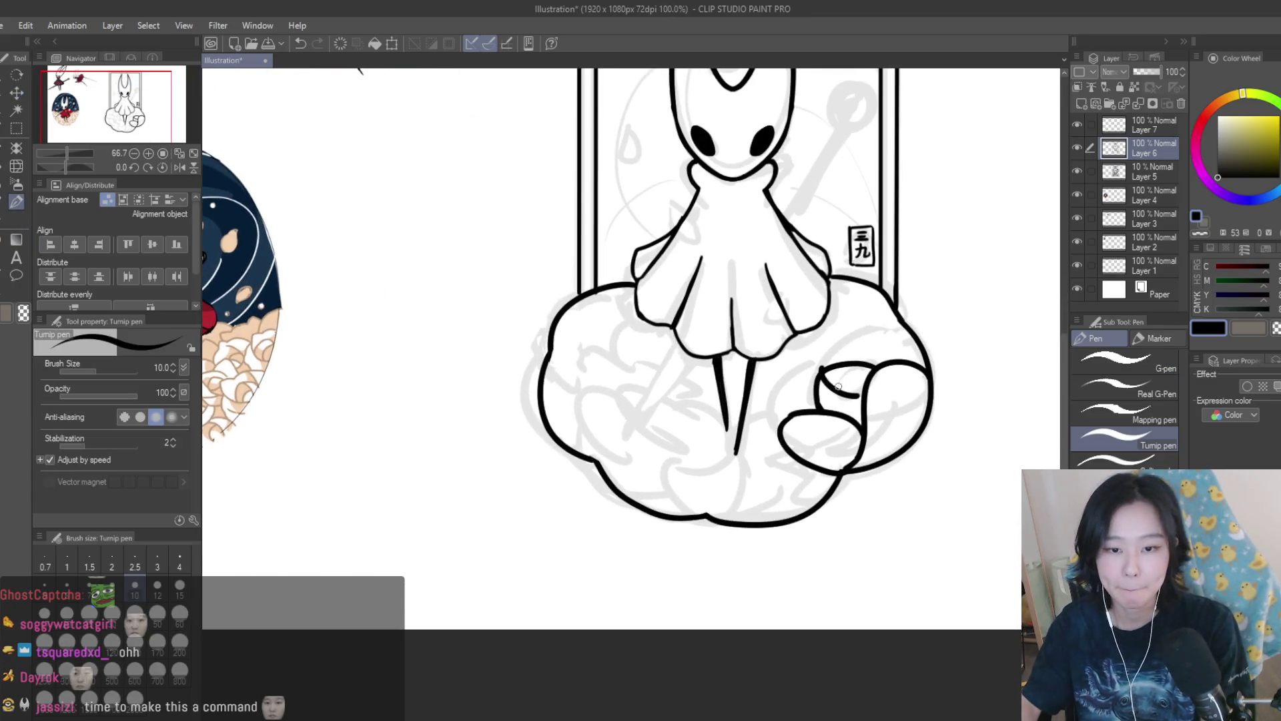
scroll(998, 298, up, 2)
scroll(895, 385, up, 1)
mouse_move(667, 461)
mouse_down()
mouse_move(860, 365)
mouse_move(706, 383)
mouse_move(747, 437)
mouse_up()
scroll(826, 383, down, 5)
scroll(826, 383, up, 4)
key(ctrl+z)
Sketch trial thumb, palm and finger strokes on the hand, undoing most of them.
key(ctrl+z)
mouse_move(835, 372)
mouse_down()
mouse_move(711, 404)
mouse_move(724, 444)
mouse_up()
drag(700, 392, 588, 442)
drag(588, 441, 626, 552)
key(ctrl+z)
drag(587, 443, 624, 551)
mouse_move(698, 444)
mouse_down()
mouse_move(588, 444)
mouse_move(687, 461)
mouse_up()
key(ctrl+z)
key(ctrl+y)
key(ctrl+z)
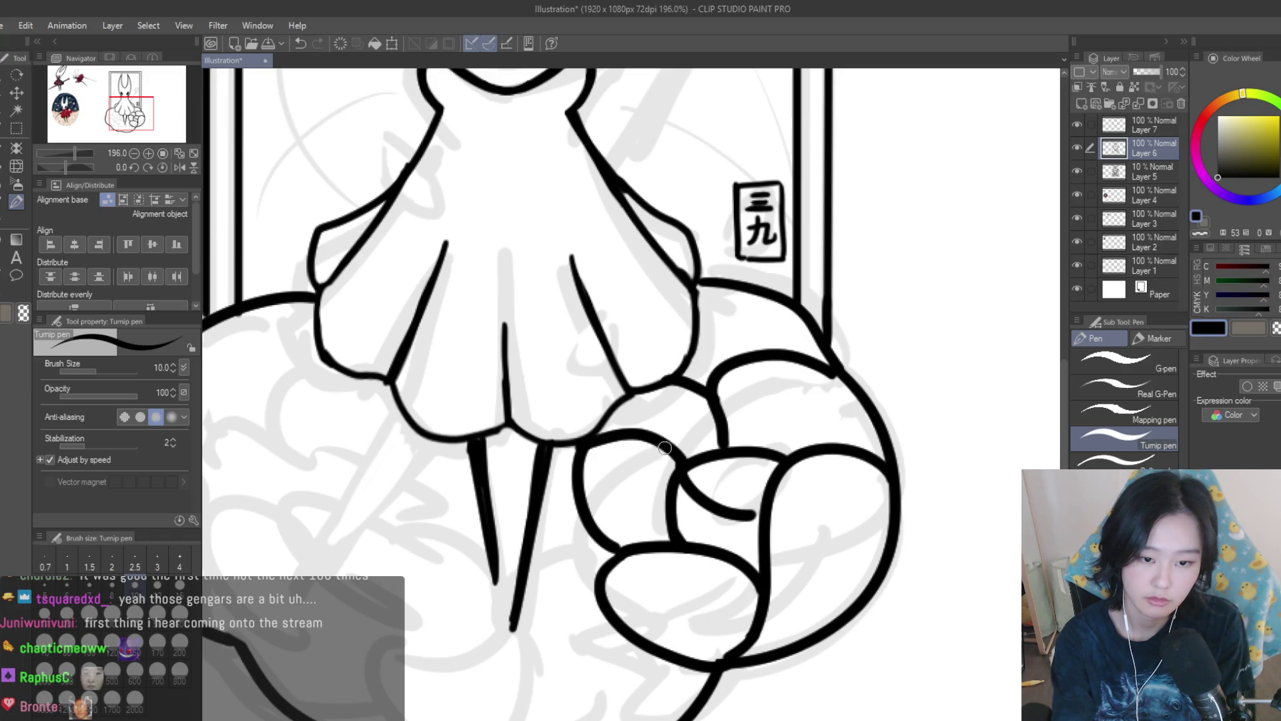
Undo the remaining trial strokes and reduce the pen size to 8.
scroll(899, 533, down, 5)
scroll(899, 532, up, 3)
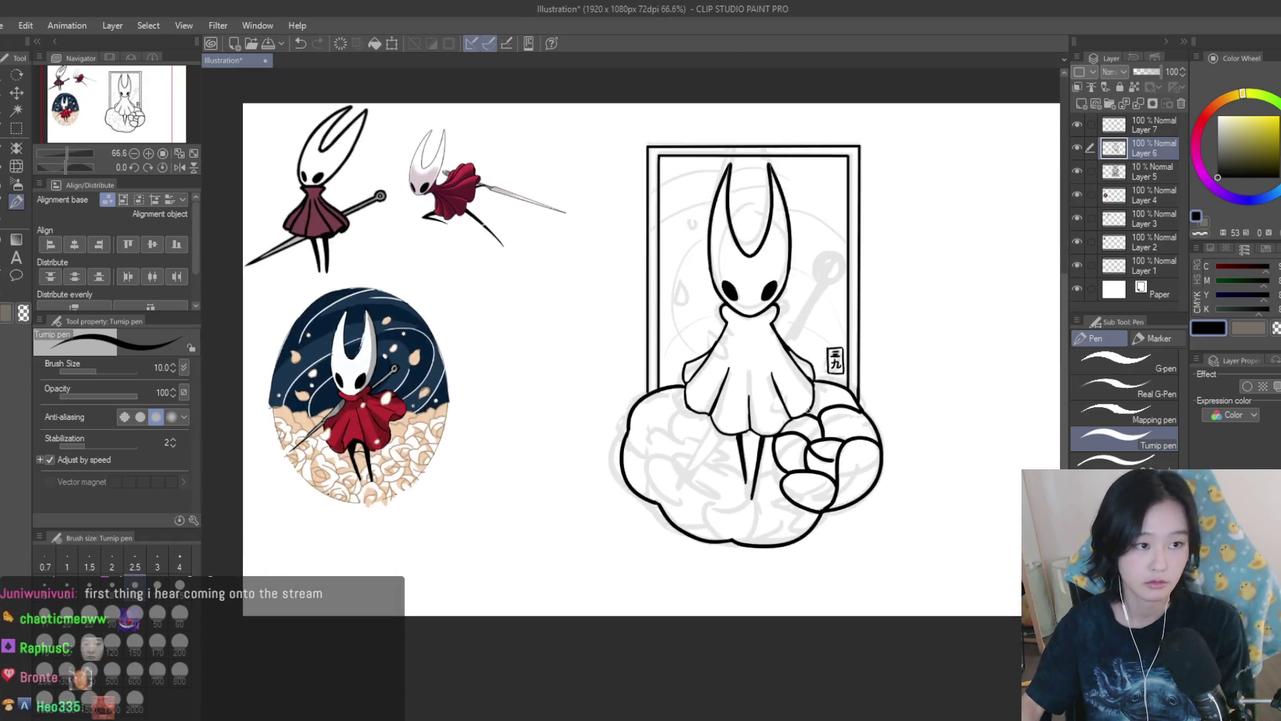
key(ctrl+z)
key(ctrl+z)
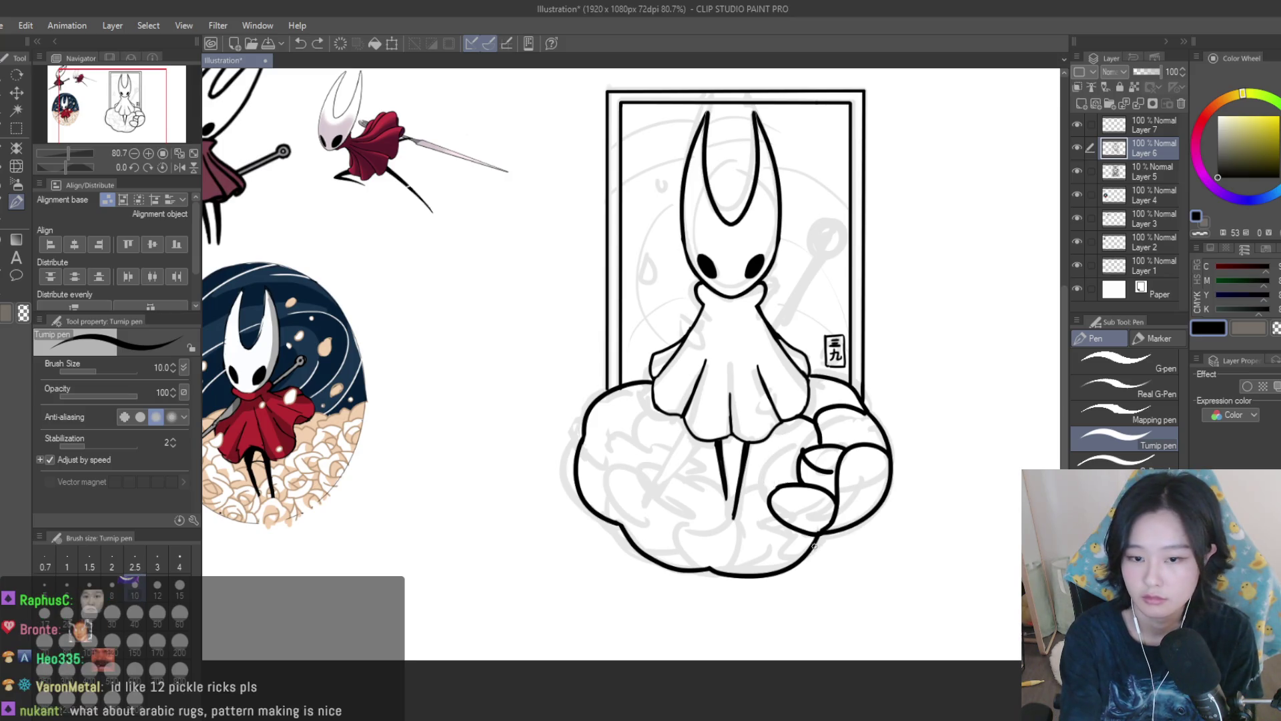
scroll(820, 534, down, 3)
scroll(865, 273, up, 4)
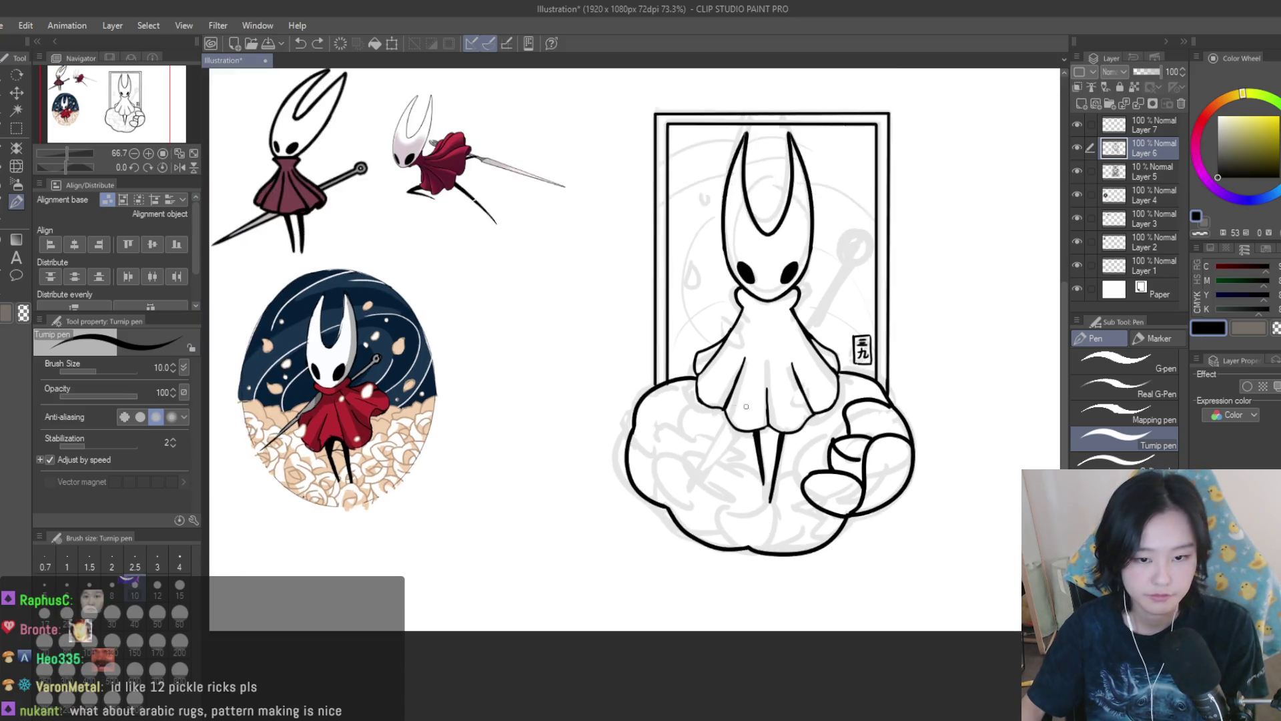
key(bracketleft)
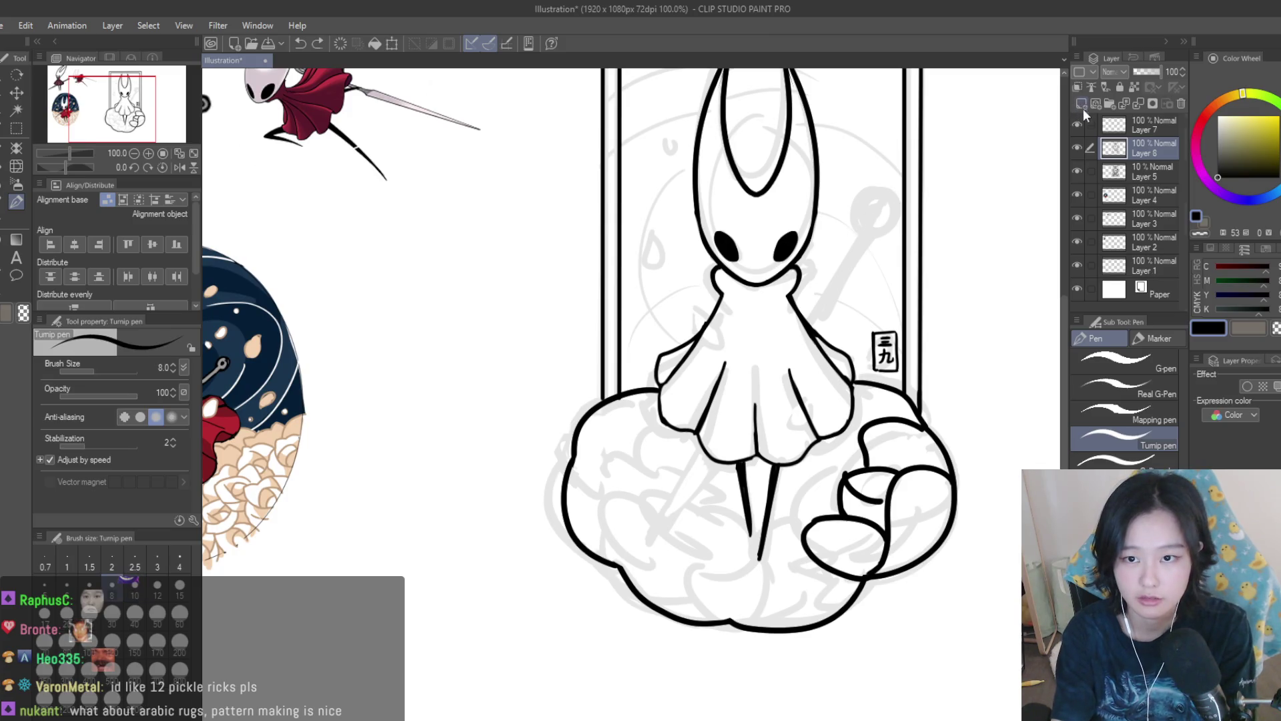
On a new layer, ink the needle's diagonal with a tapered tip and erase it across the skirt.
click(1081, 103)
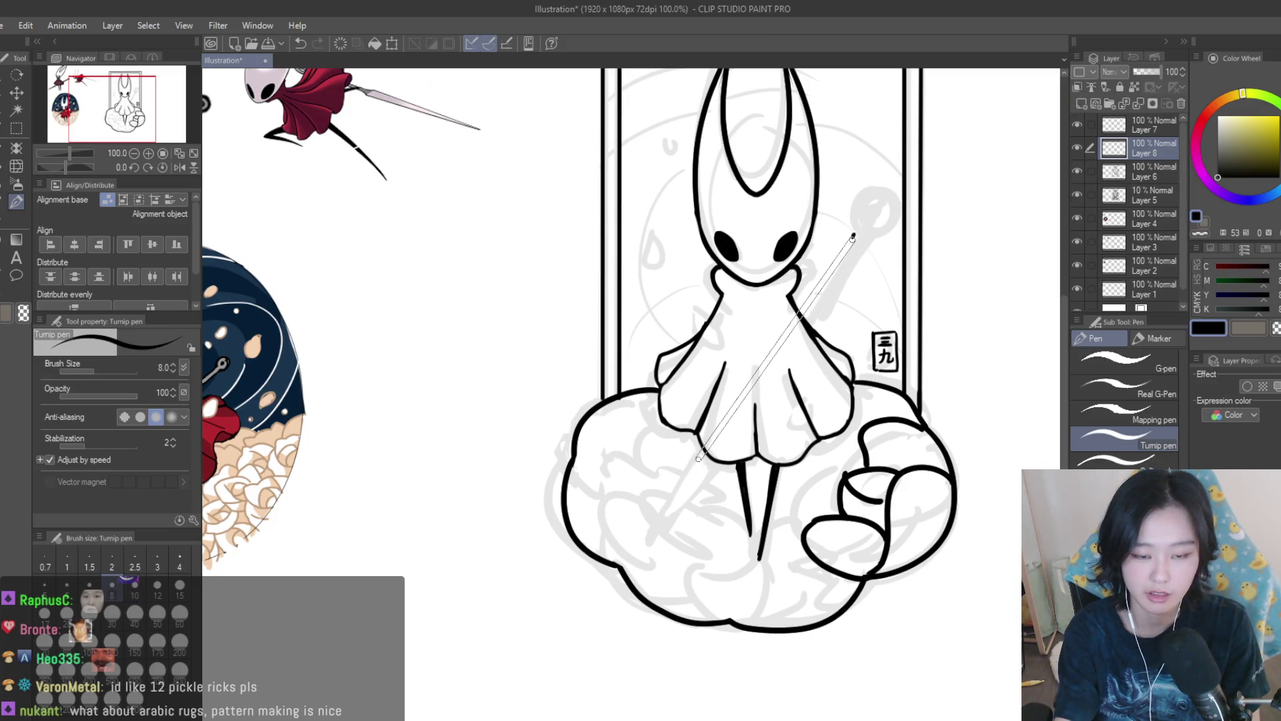
drag(855, 235, 697, 459)
drag(659, 524, 703, 471)
key(e)
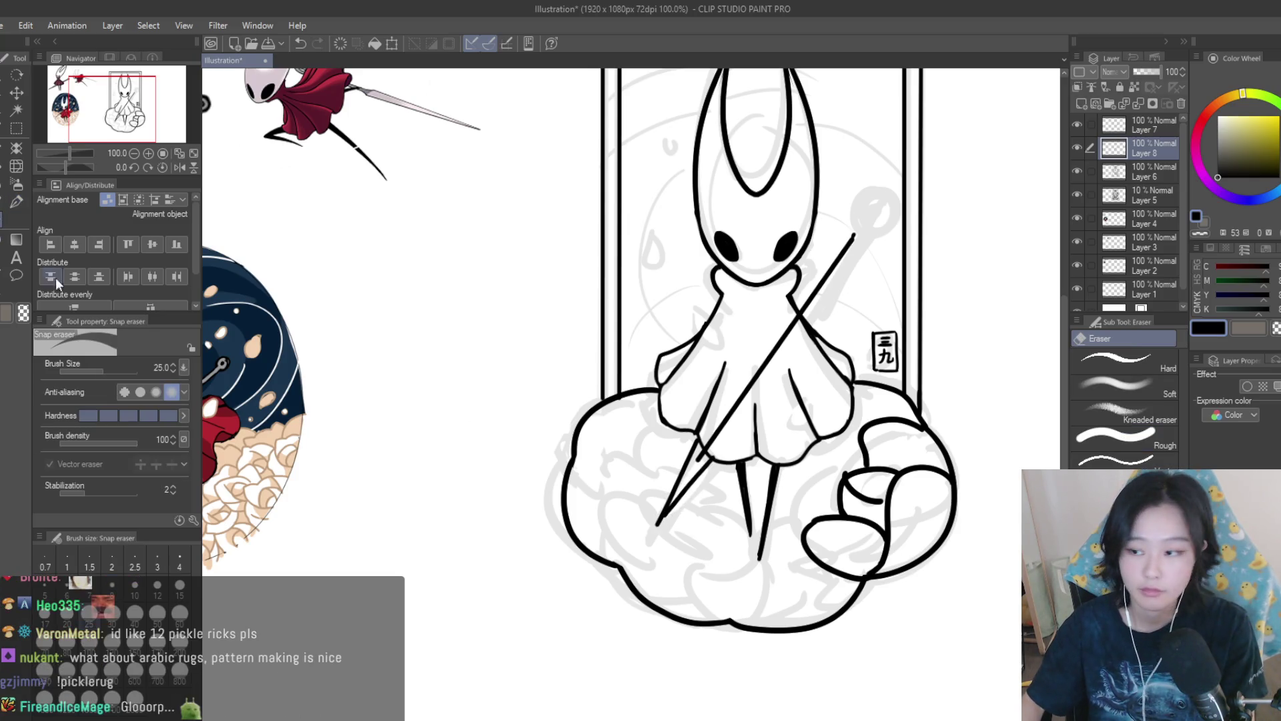
scroll(697, 481, up, 3)
scroll(694, 490, up, 2)
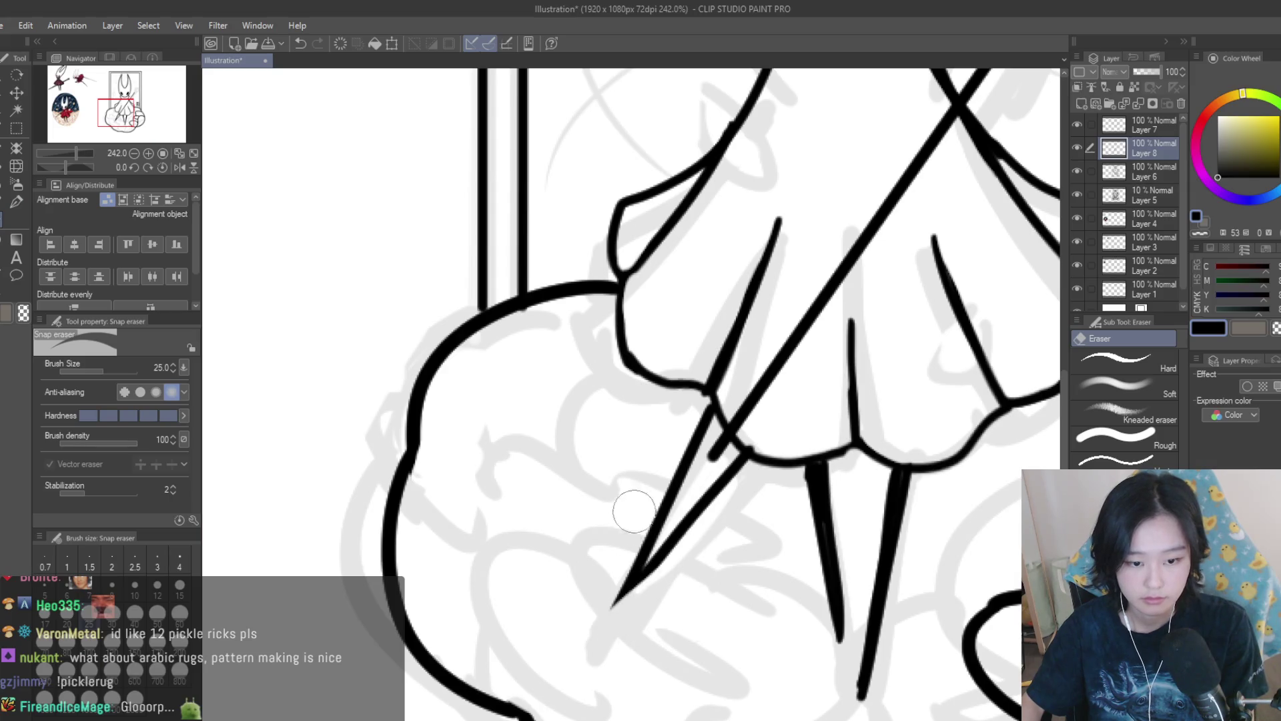
mouse_move(708, 453)
mouse_down()
mouse_move(741, 434)
mouse_move(838, 294)
mouse_up()
scroll(700, 480, down, 3)
scroll(814, 407, down, 3)
scroll(878, 332, up, 2)
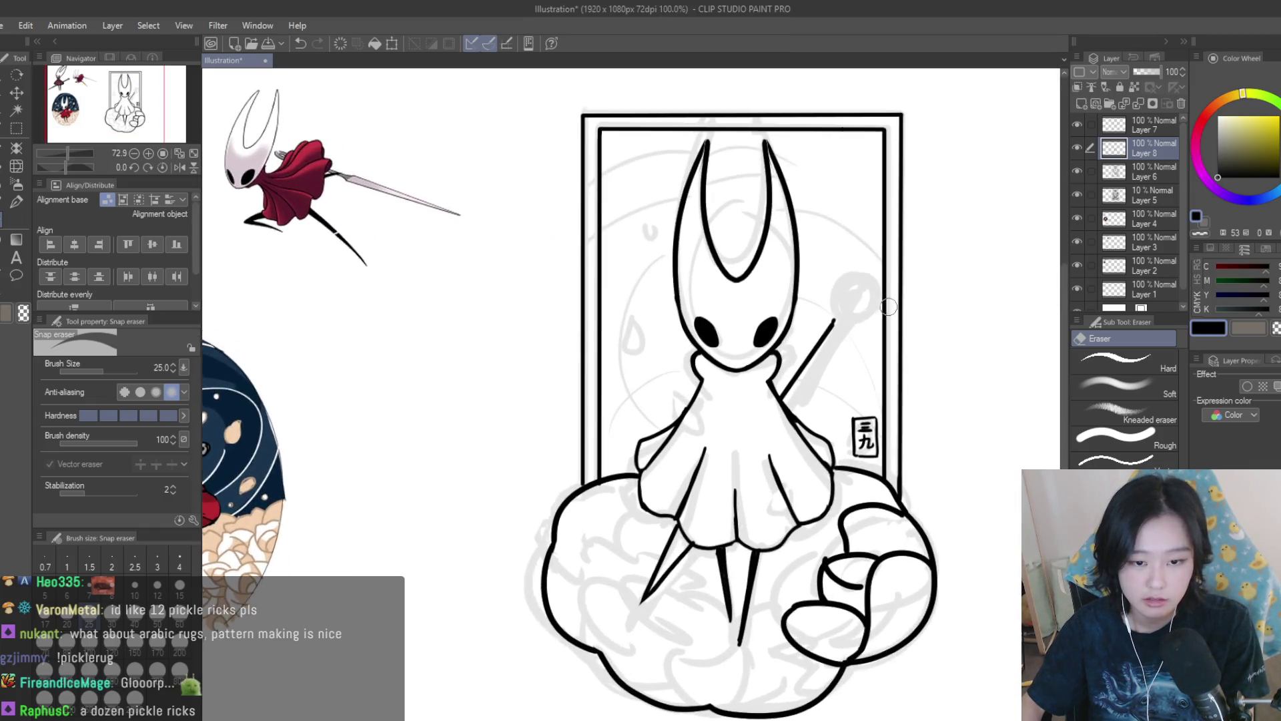
Add a clean second line parallel to the needle, erasing and redrawing the rough attempt.
key(p)
scroll(733, 275, up, 2)
scroll(734, 275, up, 1)
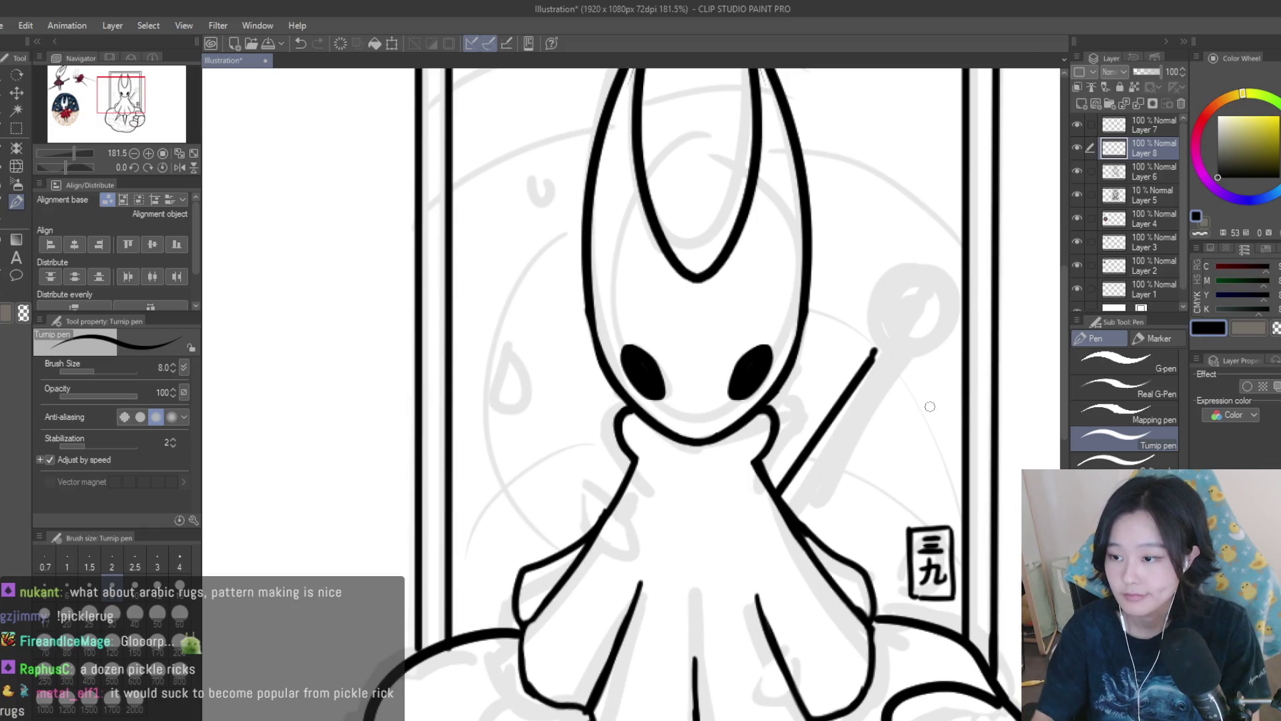
drag(873, 346, 770, 487)
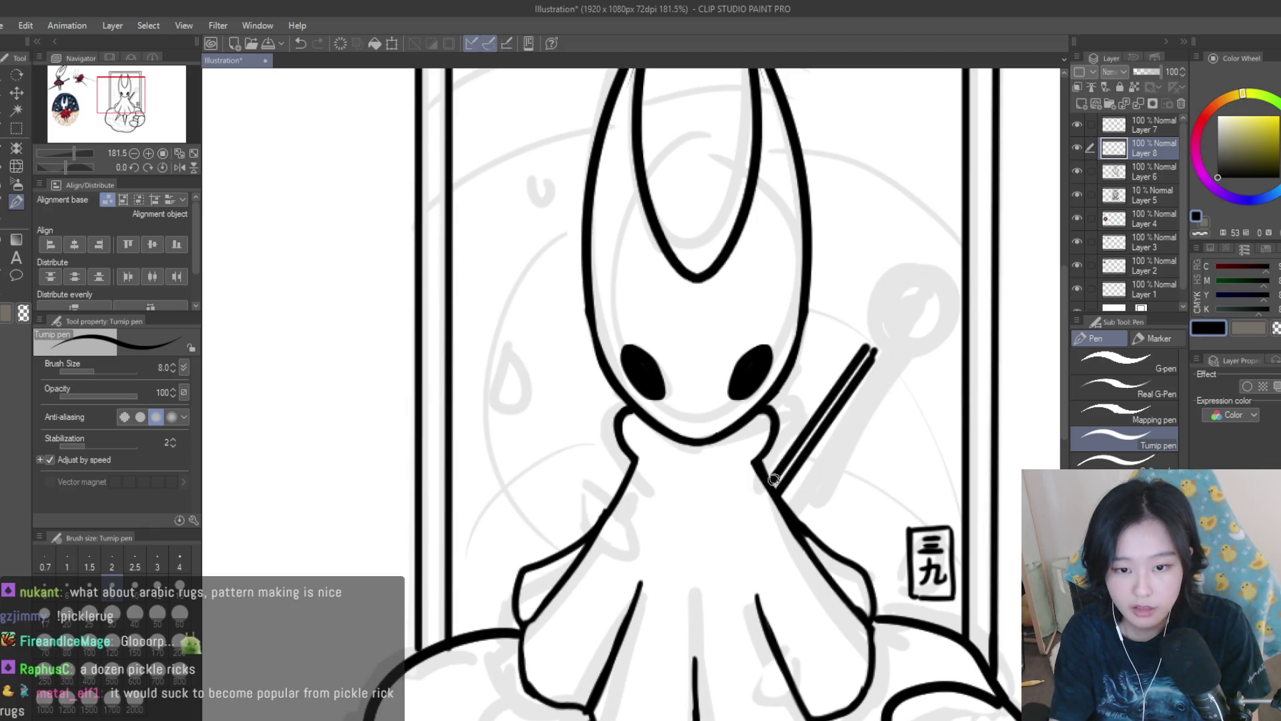
key(e)
mouse_move(877, 341)
mouse_down()
mouse_move(784, 483)
mouse_move(794, 477)
mouse_up()
key(ctrl+z)
drag(867, 371, 757, 505)
key(p)
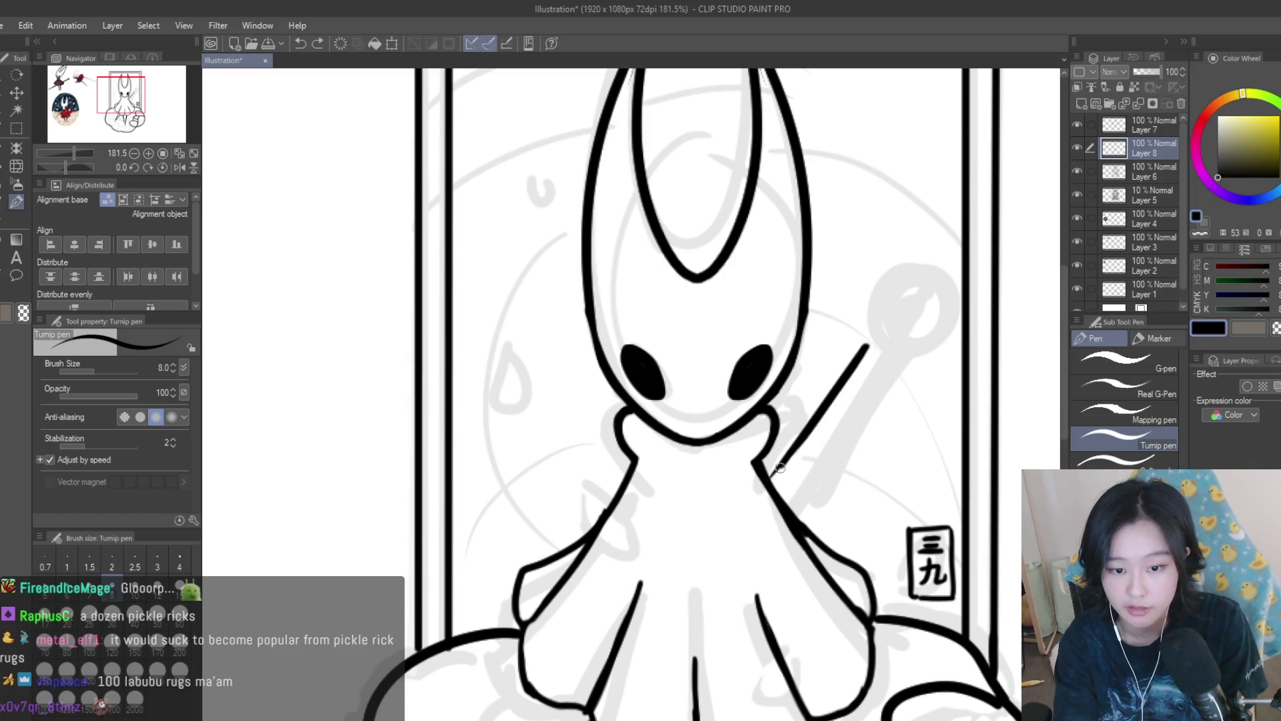
drag(881, 356, 779, 506)
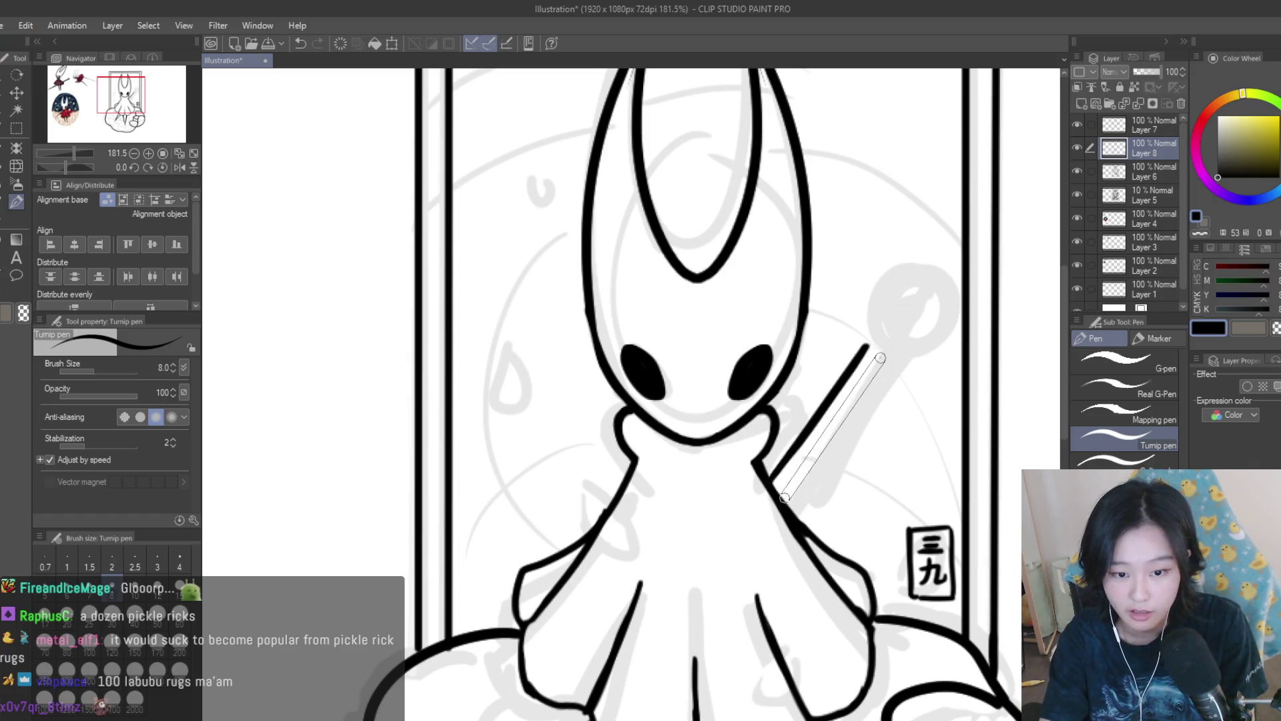
Draw a round pommel with a centre dot at the needle's top and tidy it with the eraser.
scroll(831, 349, down, 4)
scroll(831, 349, down, 1)
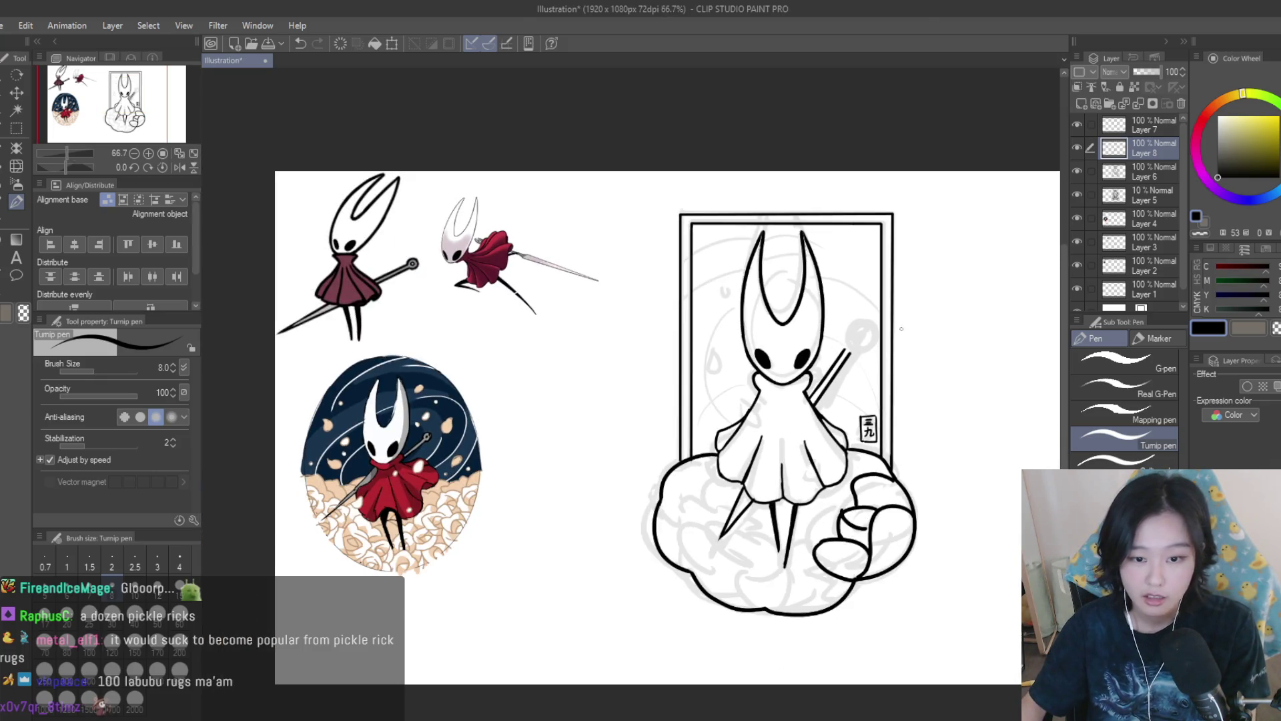
scroll(901, 329, up, 9)
mouse_move(764, 408)
mouse_down()
mouse_move(830, 338)
mouse_move(782, 408)
mouse_move(743, 395)
mouse_move(767, 415)
mouse_up()
key(ctrl+z)
drag(818, 363, 805, 377)
drag(788, 316, 857, 356)
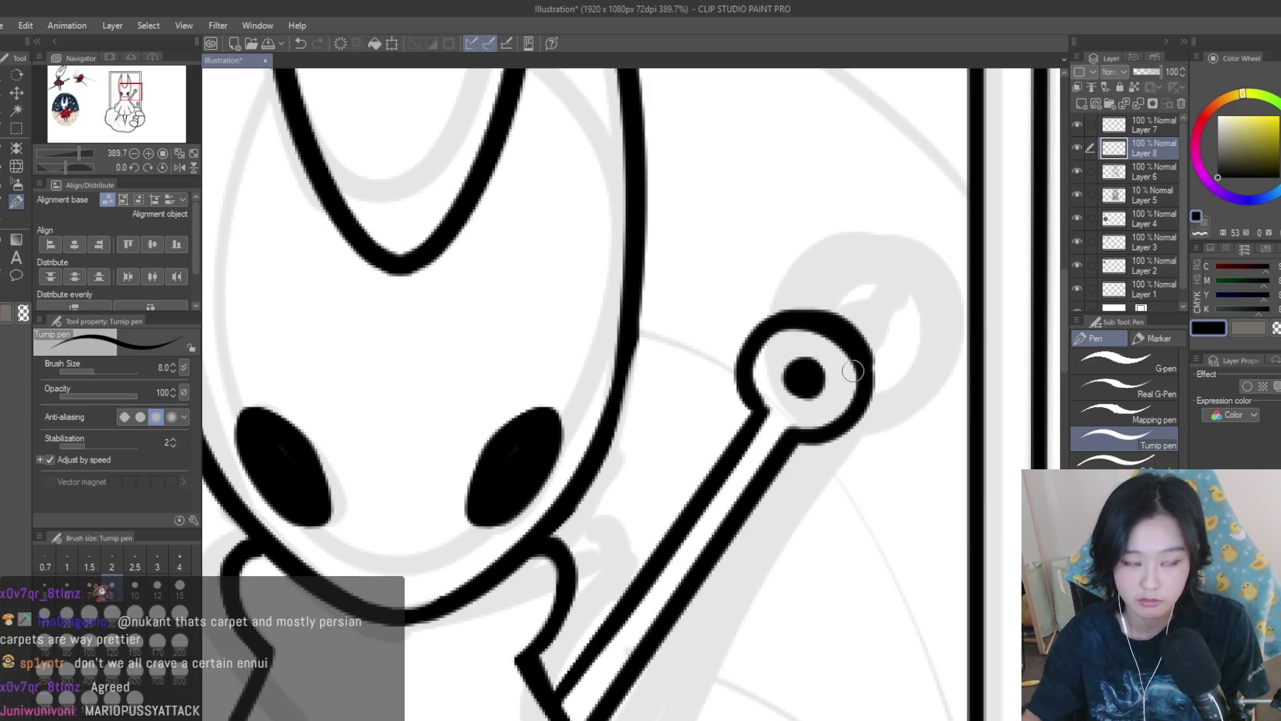
key(e)
scroll(850, 372, up, 2)
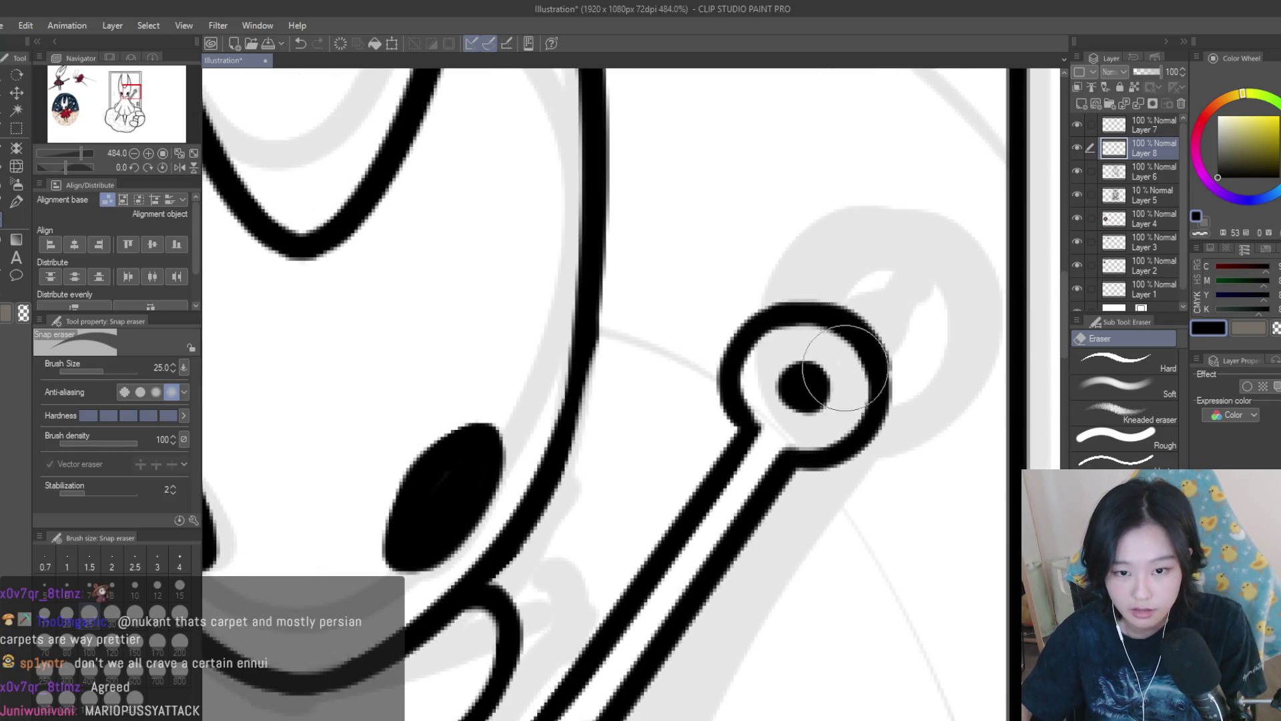
scroll(848, 372, down, 7)
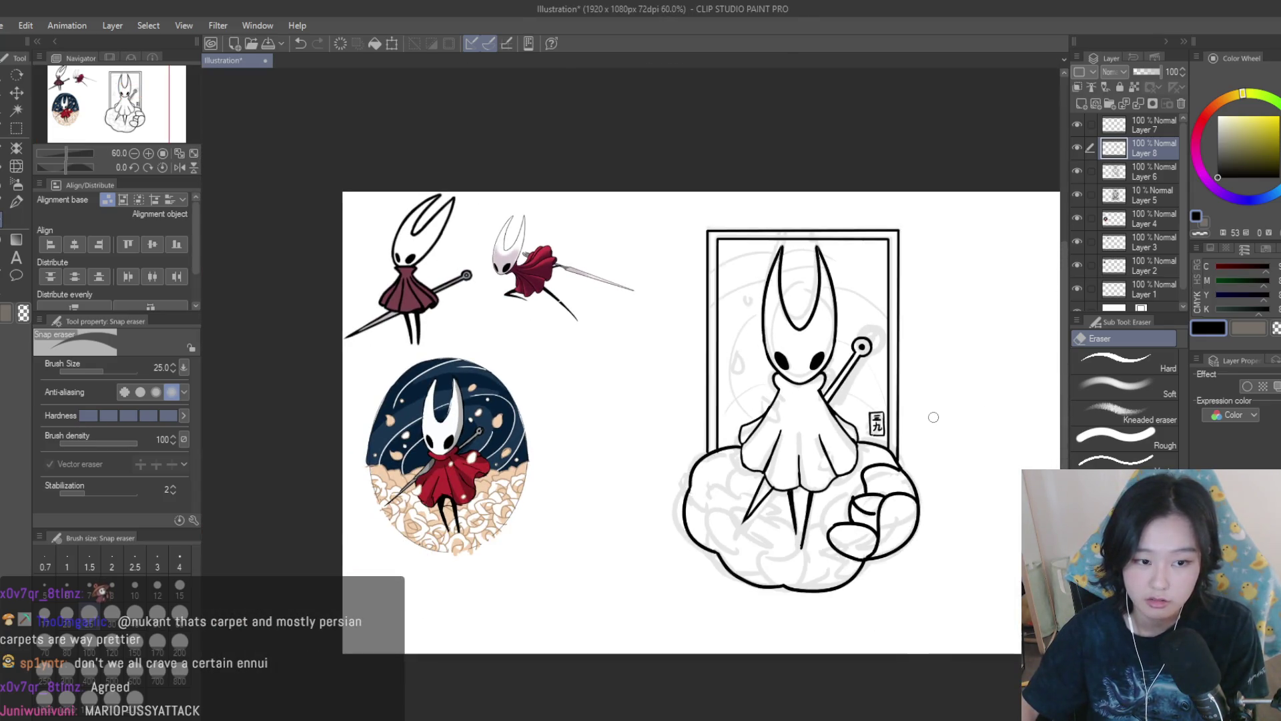
scroll(931, 417, up, 2)
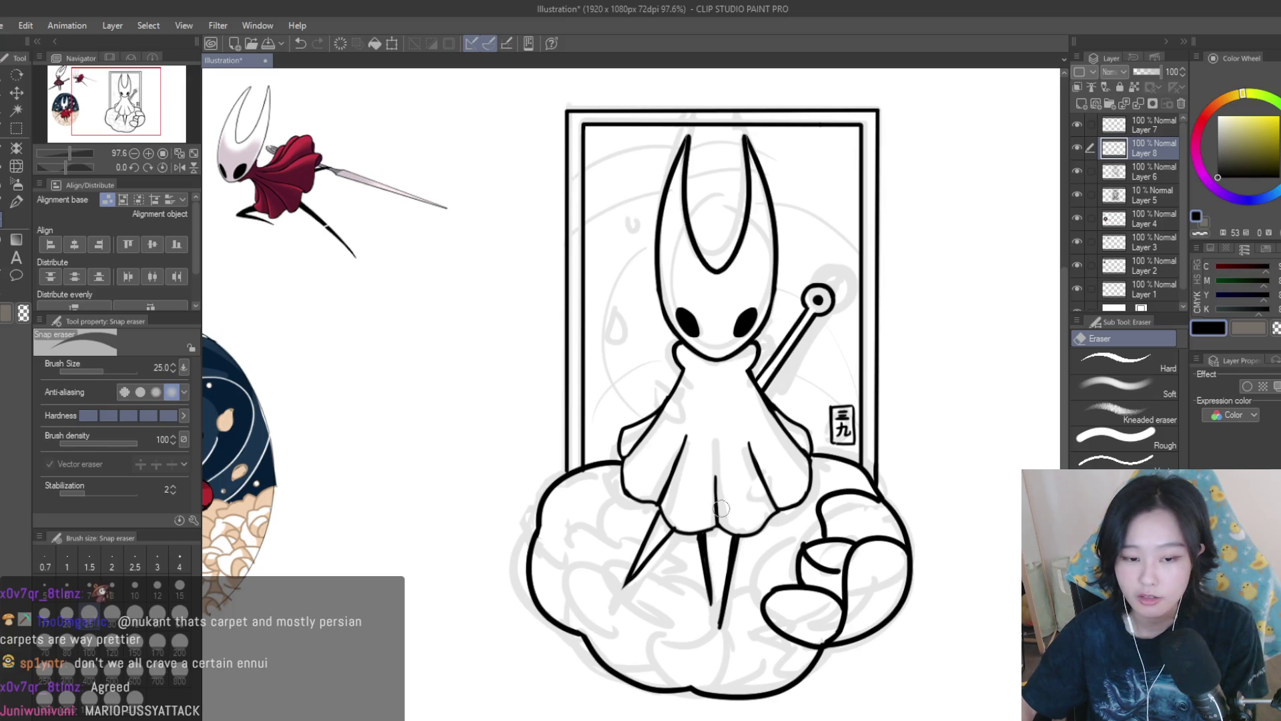
scroll(728, 504, up, 2)
scroll(641, 500, down, 2)
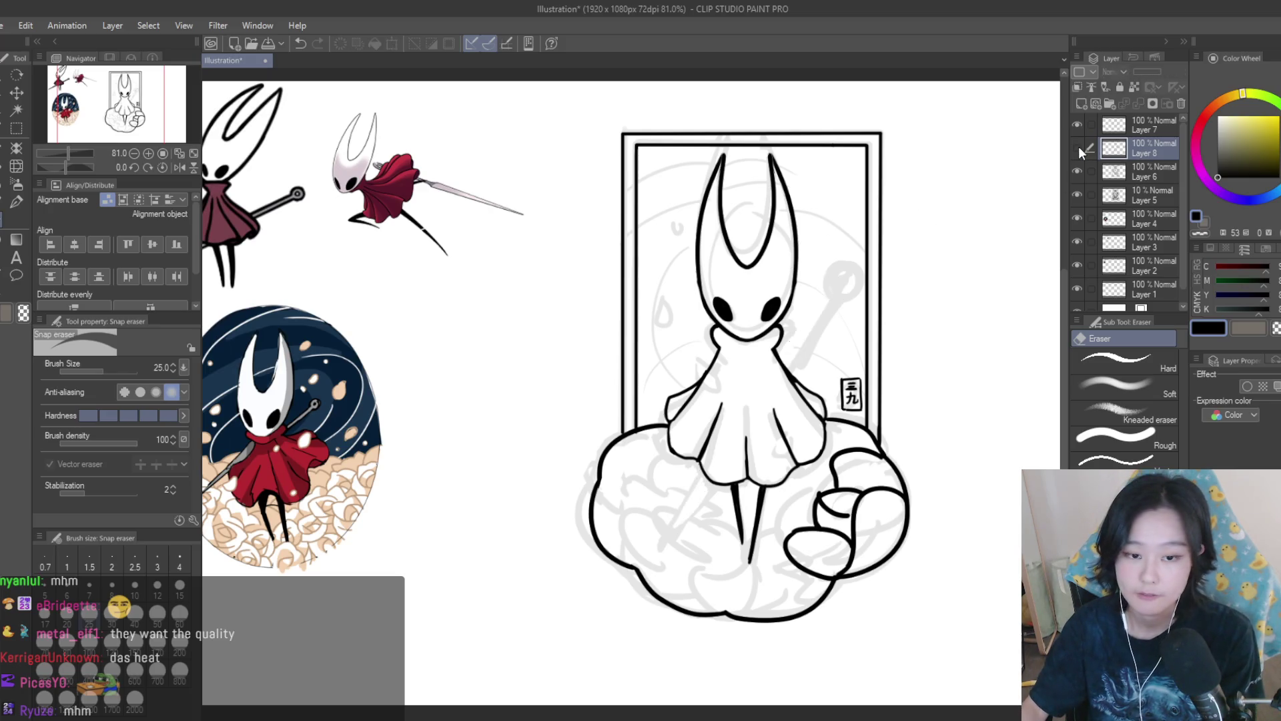
Zoom in and out across the page to inspect Hornet's inked needle and cloud outline.
scroll(833, 266, down, 3)
scroll(853, 301, up, 1)
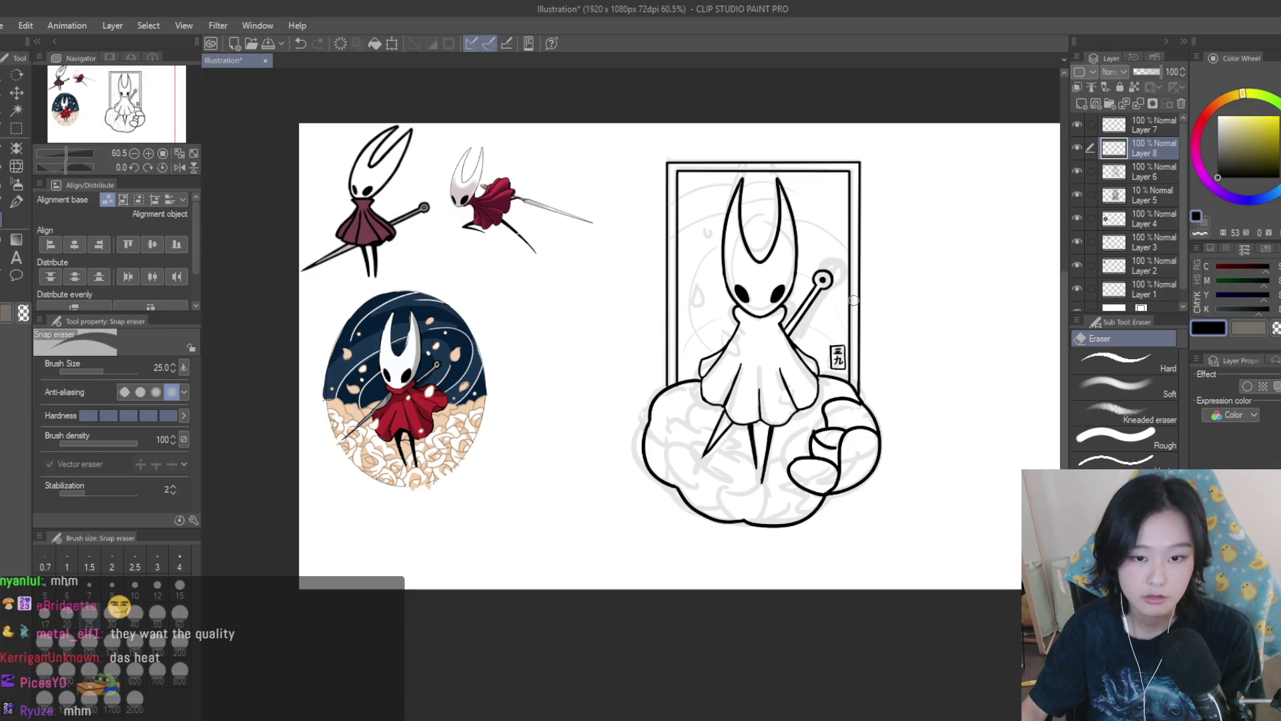
scroll(796, 284, up, 2)
scroll(818, 288, down, 1)
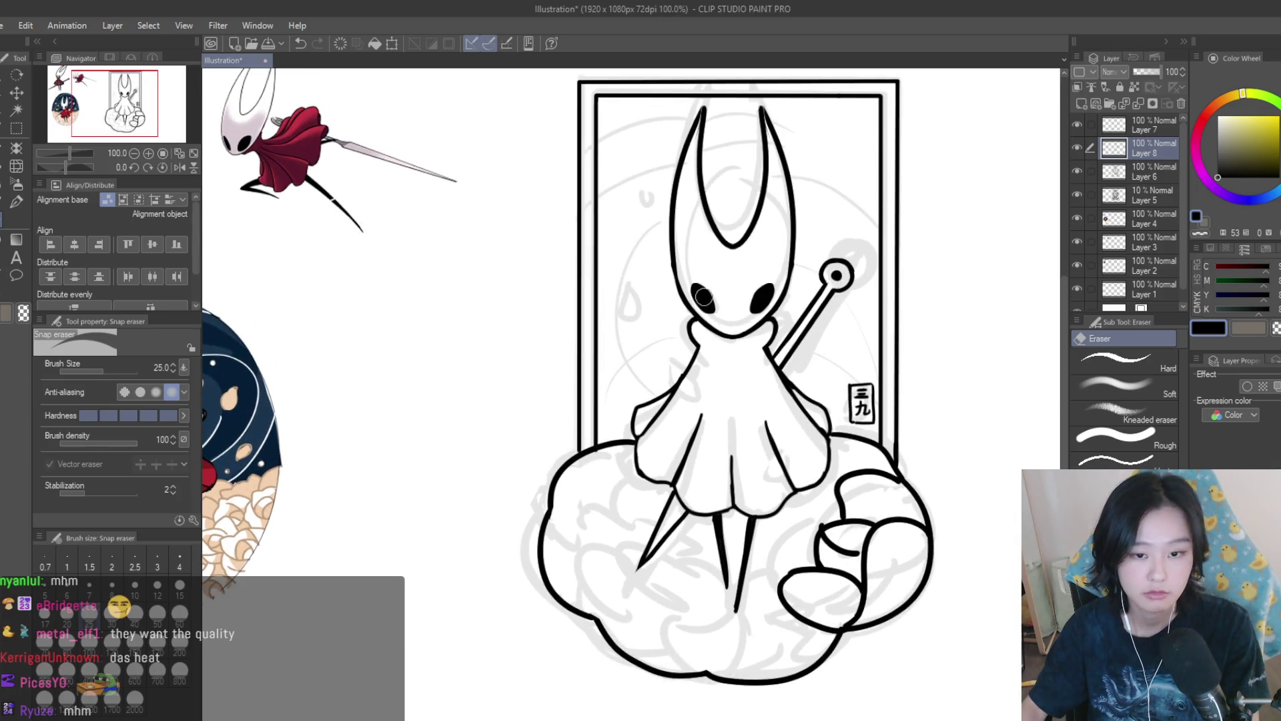
scroll(881, 339, up, 1)
scroll(881, 339, down, 1)
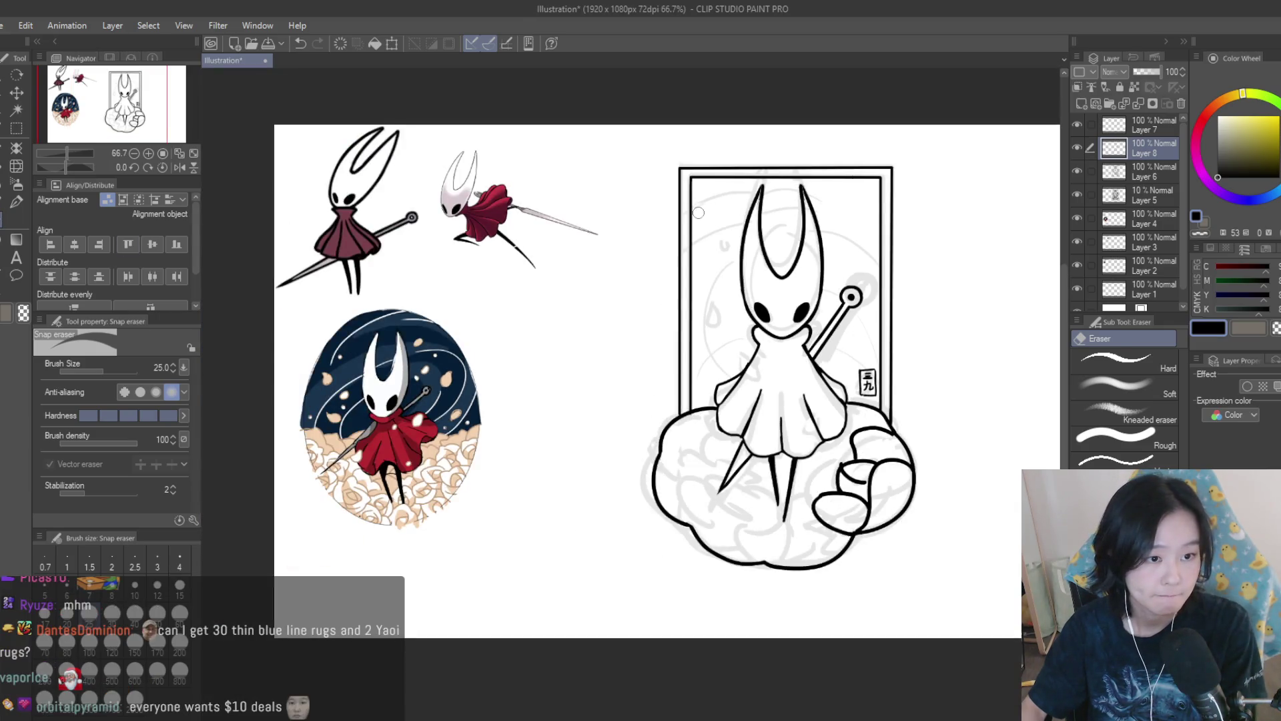
scroll(921, 360, down, 3)
scroll(901, 349, up, 3)
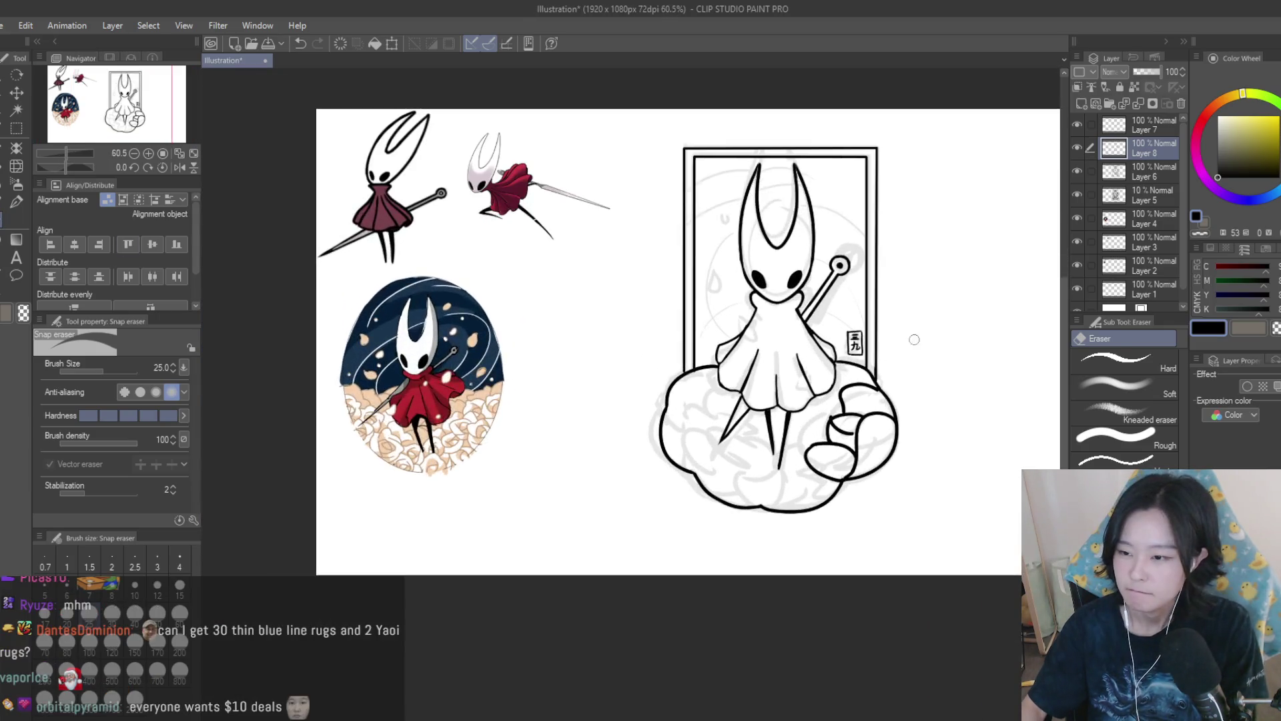
scroll(926, 282, down, 2)
scroll(935, 287, up, 2)
scroll(950, 292, down, 5)
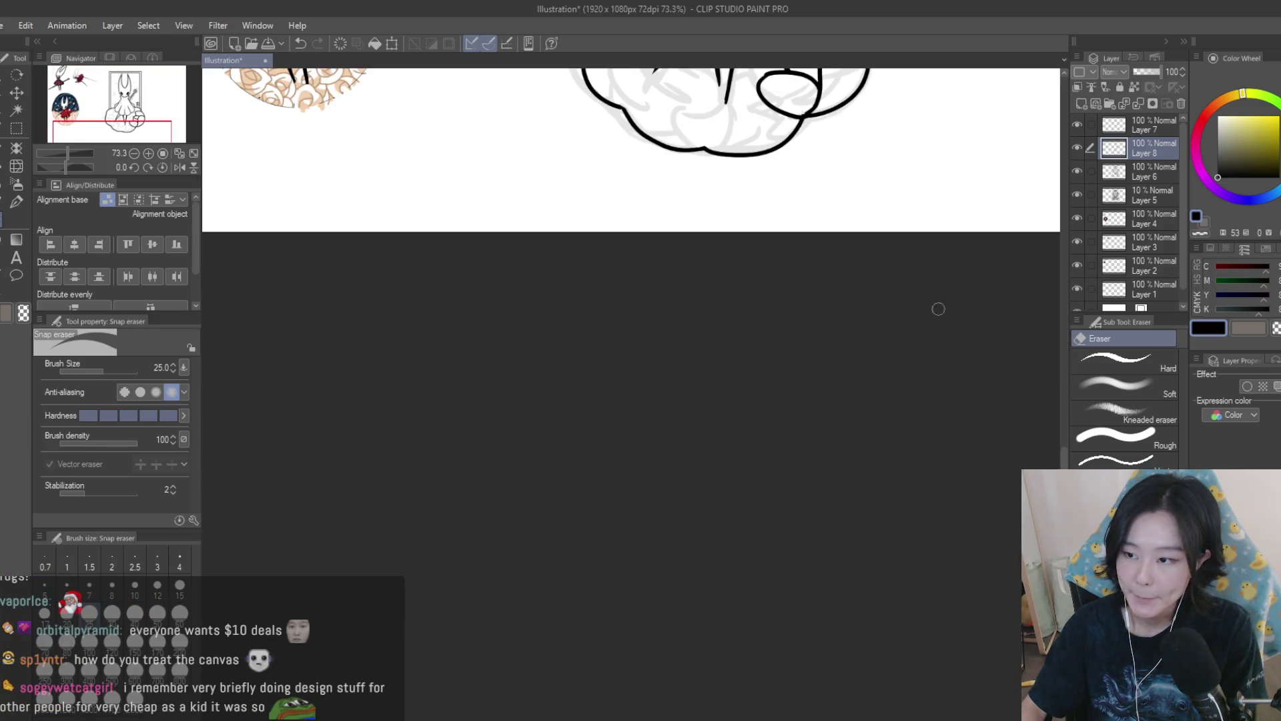
scroll(907, 127, down, 2)
scroll(910, 134, up, 3)
scroll(907, 130, down, 2)
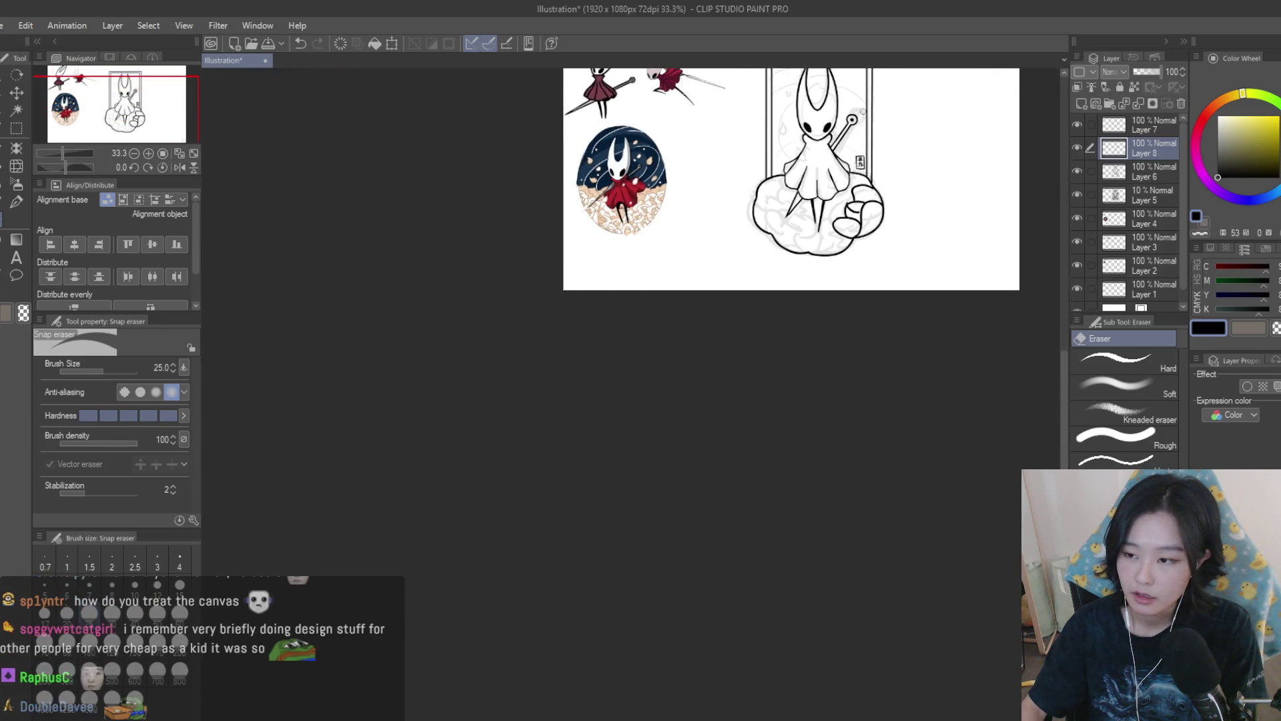
scroll(856, 116, up, 3)
scroll(856, 117, up, 2)
Toggle two line-art layers off and on to compare, then make Layer 6 active.
click(1077, 124)
click(1077, 124)
click(1077, 147)
click(1077, 148)
click(1101, 173)
Erase the stray curve inside Hornet's thumb with the Snap eraser.
key(p)
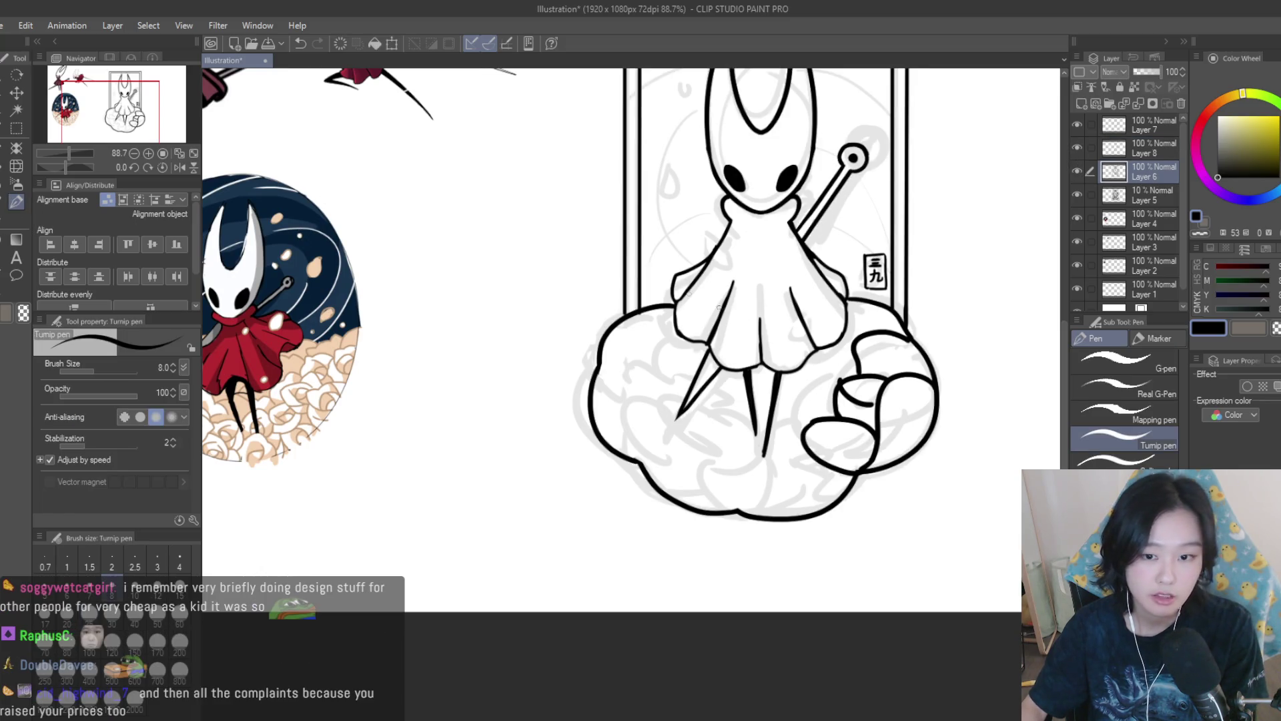
scroll(824, 353, up, 1)
scroll(824, 352, up, 1)
key(e)
scroll(817, 387, up, 3)
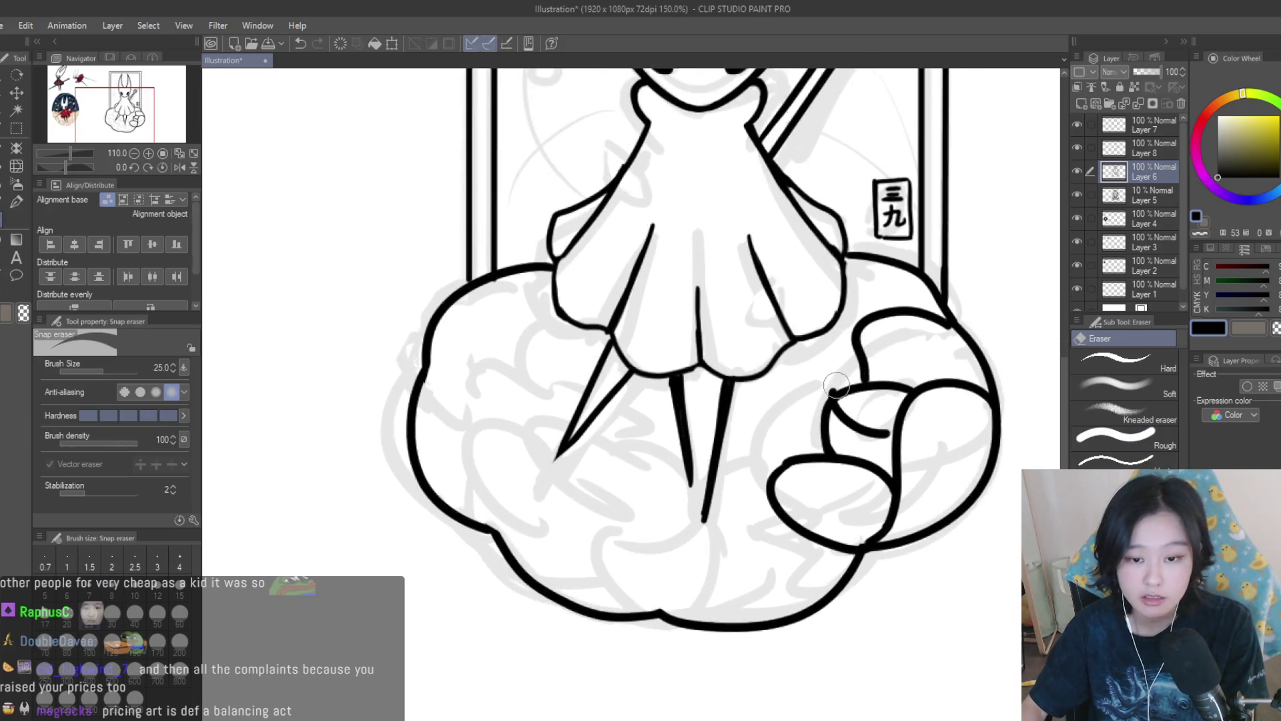
mouse_move(814, 403)
mouse_down()
mouse_move(848, 434)
mouse_move(880, 434)
mouse_move(898, 461)
mouse_move(818, 399)
mouse_up()
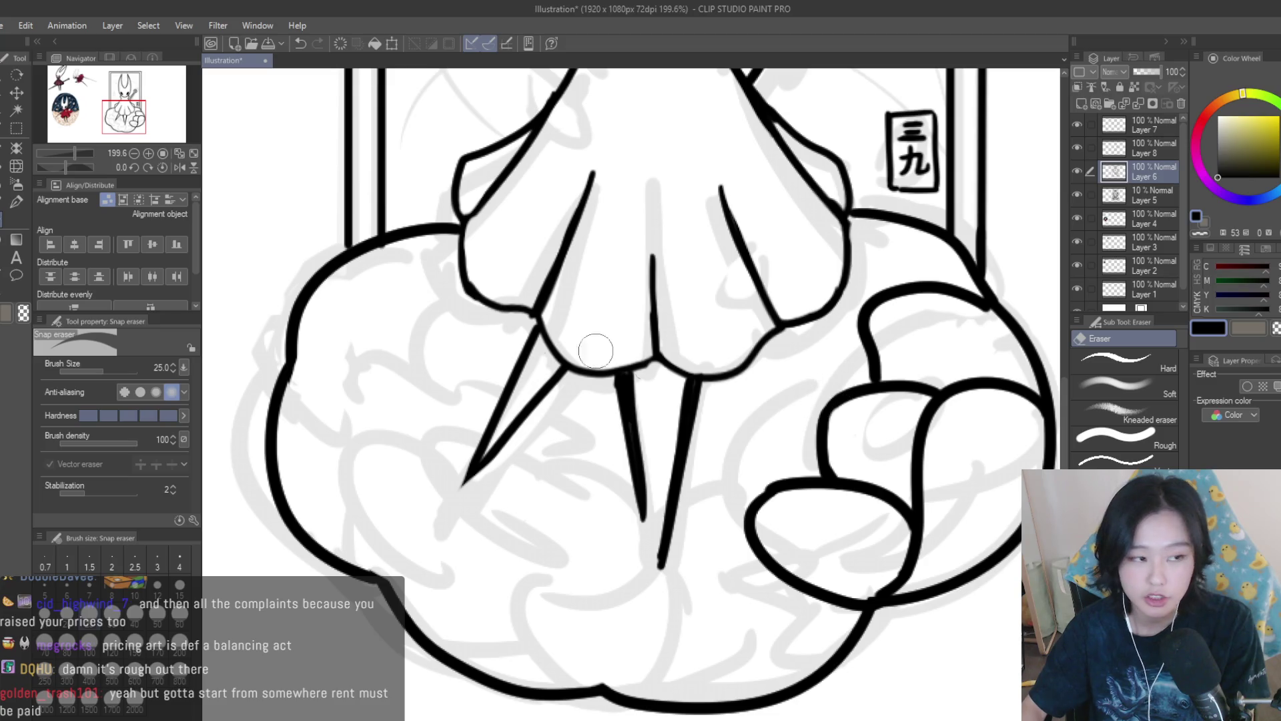
Add a short Turnip pen stroke along the thumb's top-right outline.
click(16, 201)
scroll(909, 327, down, 3)
scroll(909, 327, up, 4)
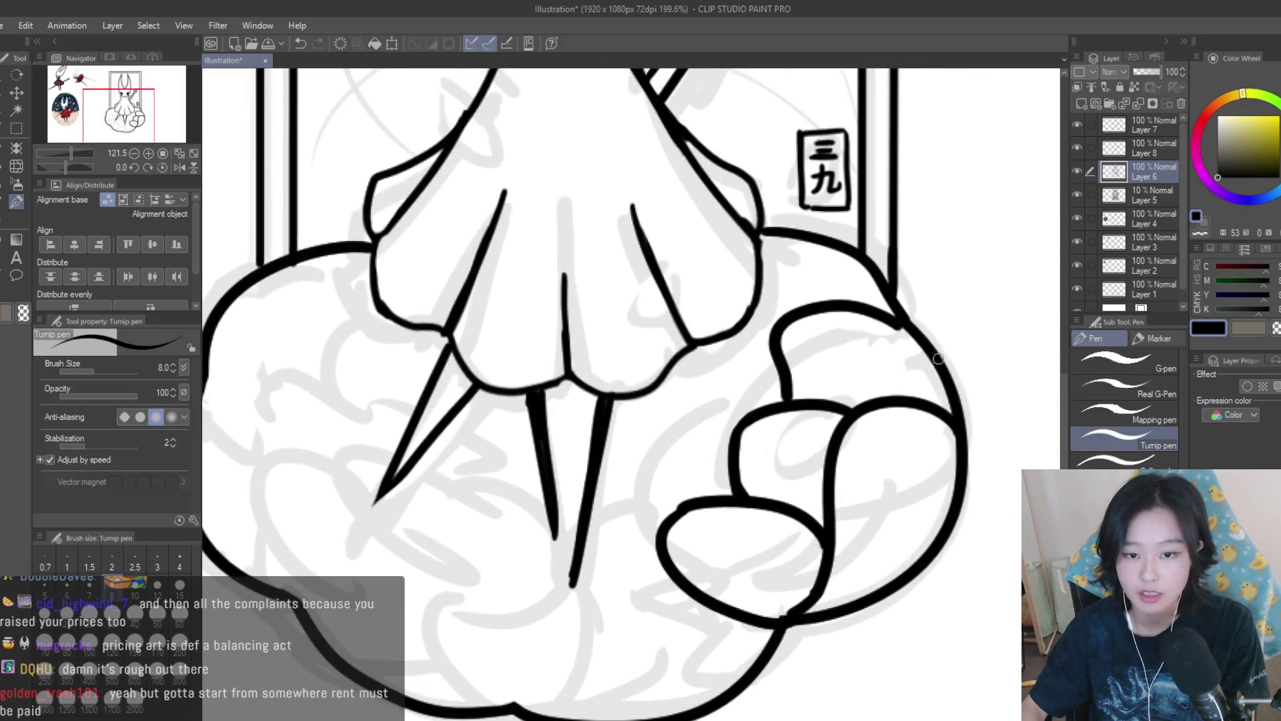
drag(909, 327, 956, 357)
scroll(932, 373, down, 3)
scroll(933, 373, down, 3)
scroll(912, 369, up, 3)
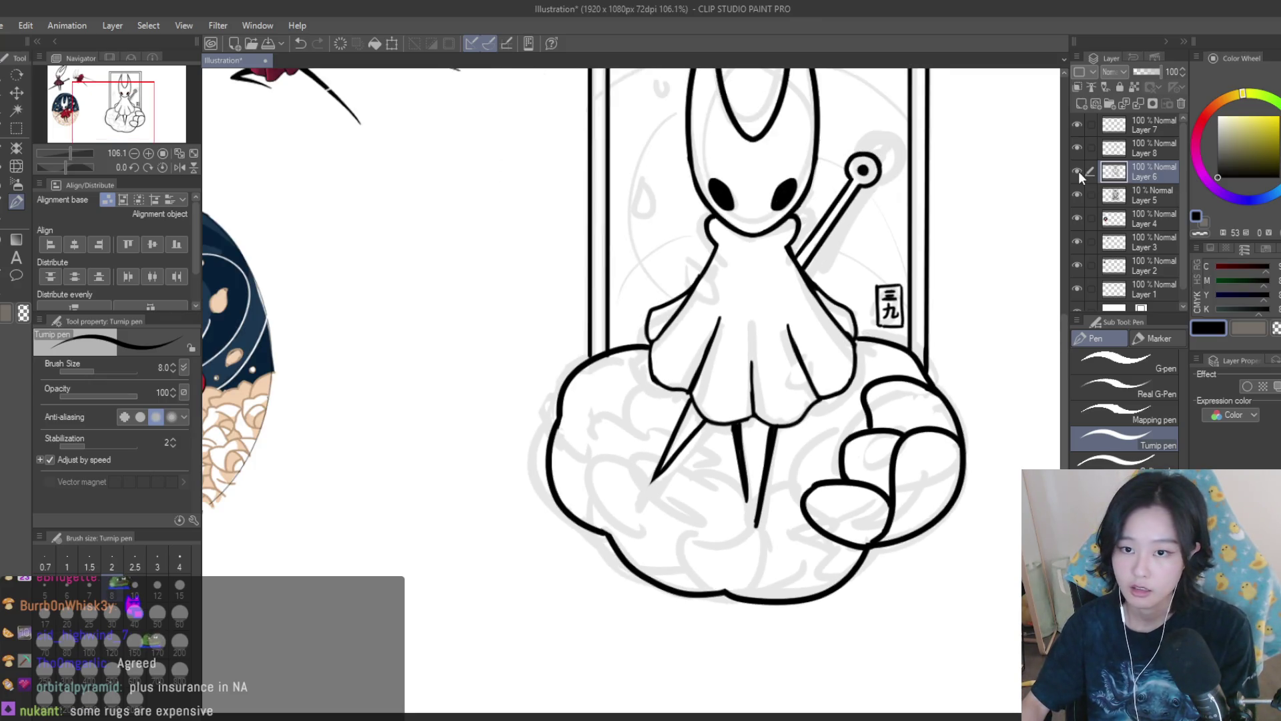
Redraw the curve on the thumb's small oval tip, undoing misplaced attempts until it fits.
scroll(945, 454, down, 3)
scroll(945, 454, up, 2)
scroll(949, 455, down, 2)
scroll(902, 454, up, 6)
drag(869, 442, 846, 555)
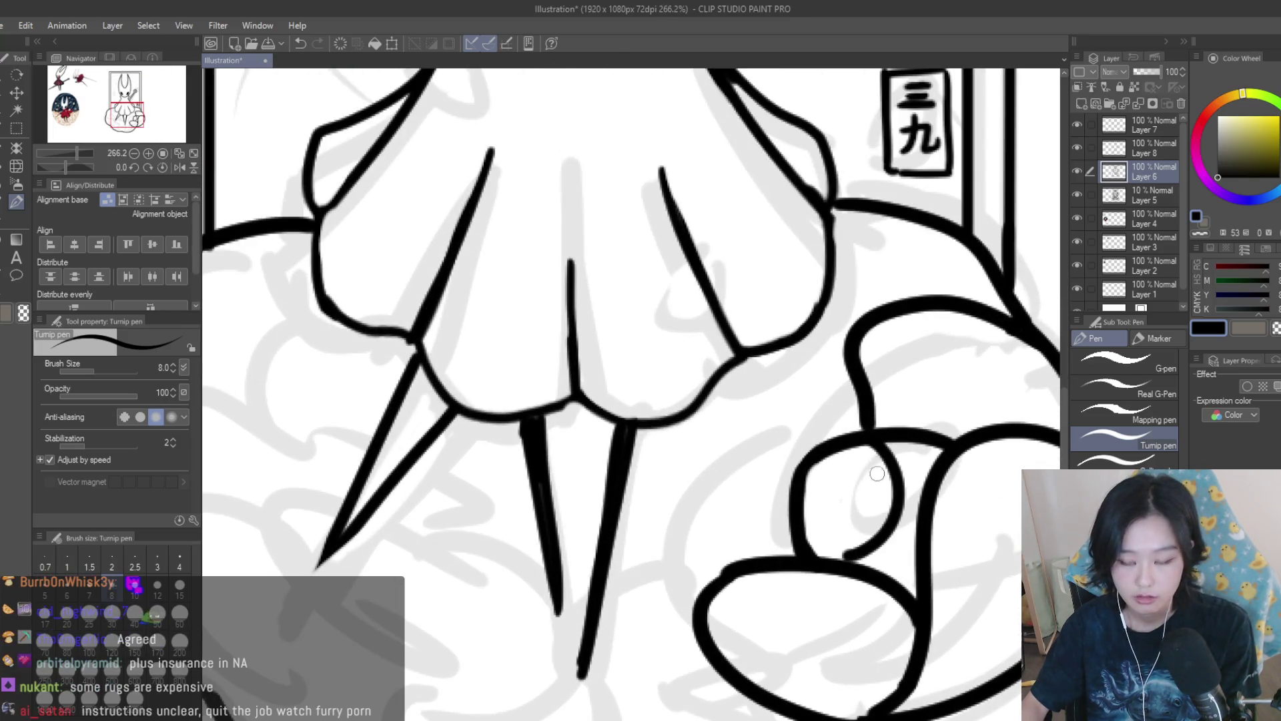
key(ctrl+z)
drag(868, 444, 884, 567)
key(ctrl+z)
drag(846, 449, 884, 567)
key(ctrl+z)
drag(804, 475, 885, 534)
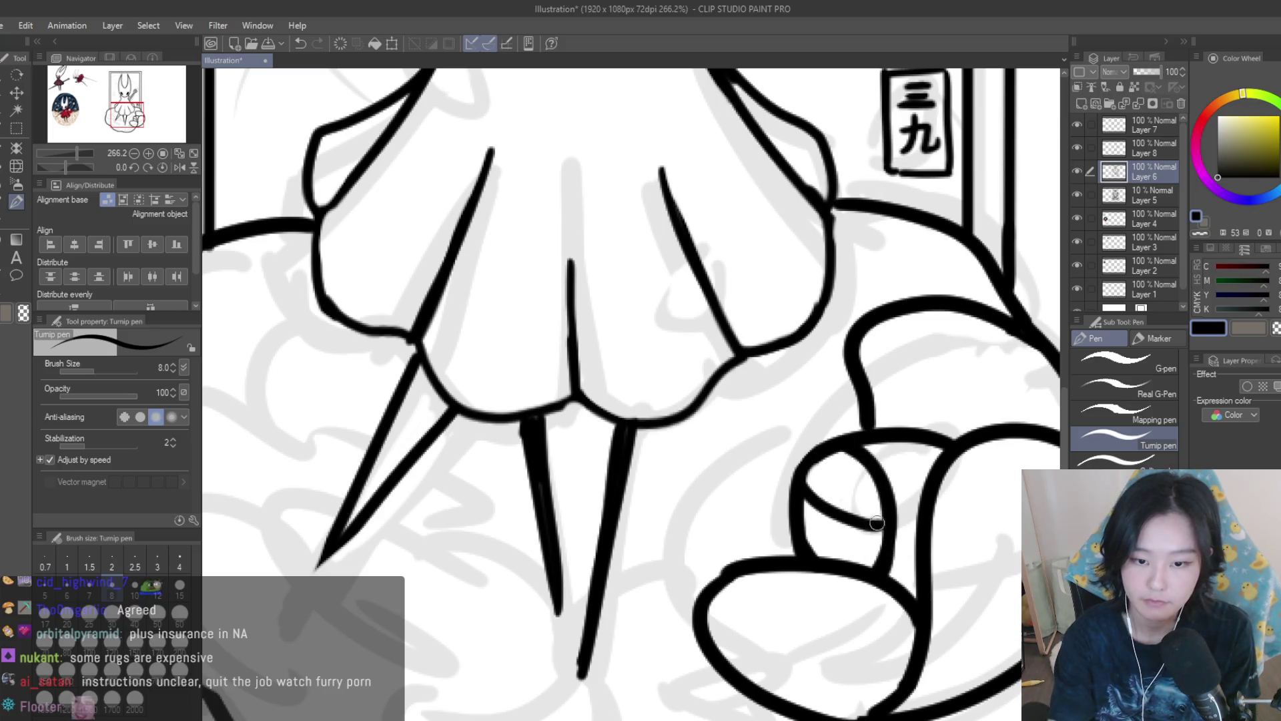
Draw a new outline arcing over the hand's top and trim its left arc.
scroll(967, 509, down, 5)
scroll(968, 509, up, 5)
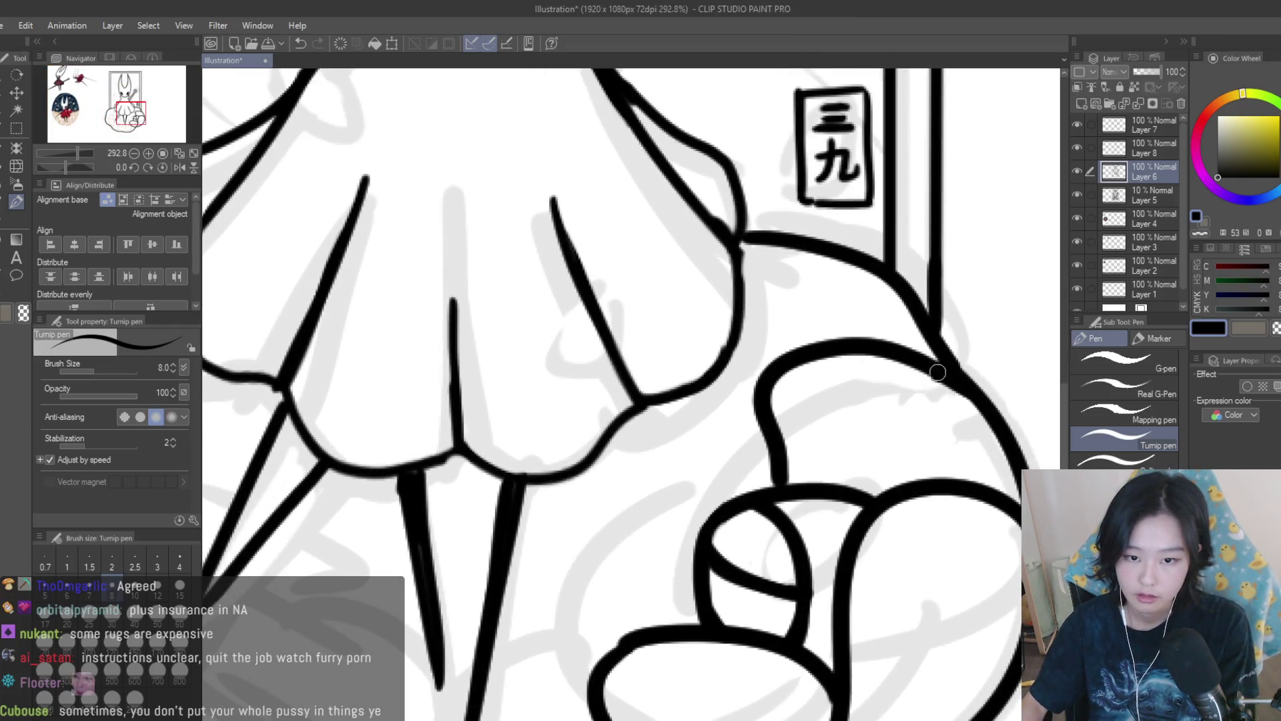
drag(937, 371, 770, 413)
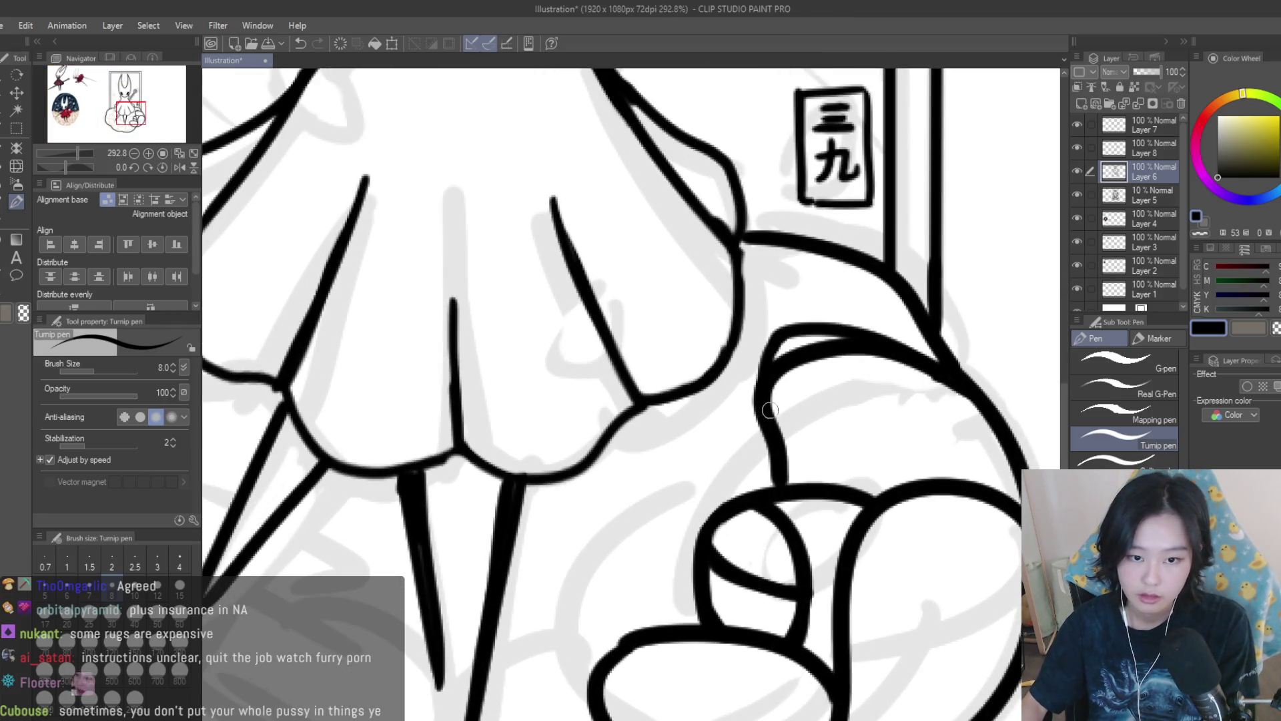
key(e)
mouse_move(774, 347)
mouse_down()
mouse_move(777, 387)
mouse_move(801, 401)
mouse_move(911, 396)
mouse_up()
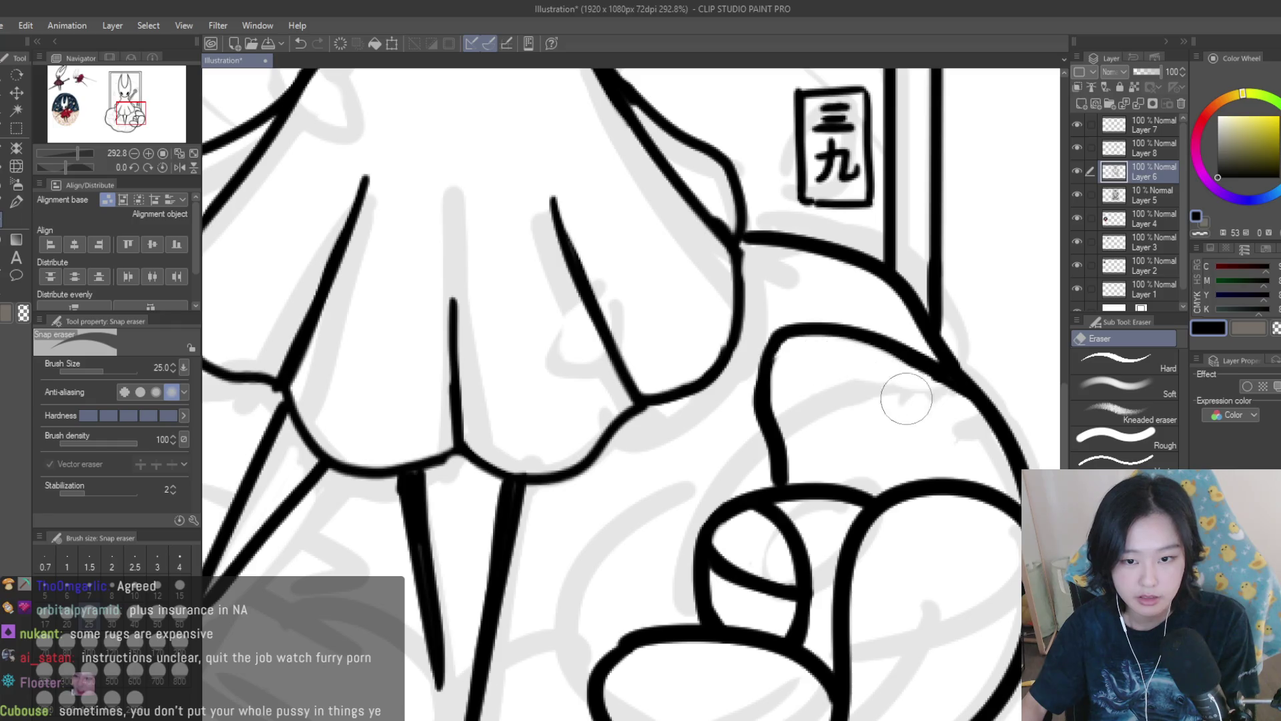
scroll(912, 533, down, 2)
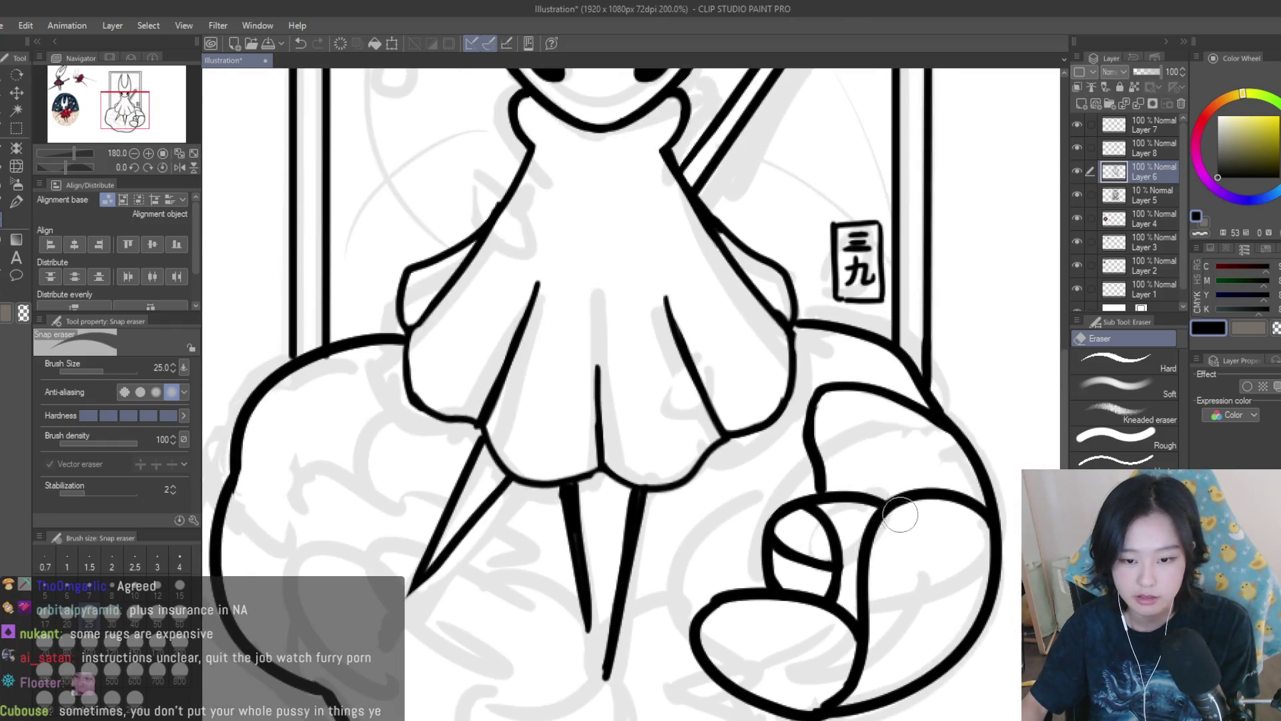
Ink smoother finger contours over the hand, undoing the unwanted strokes.
key(p)
scroll(501, 385, down, 2)
scroll(867, 467, up, 3)
drag(978, 470, 803, 509)
scroll(879, 425, down, 5)
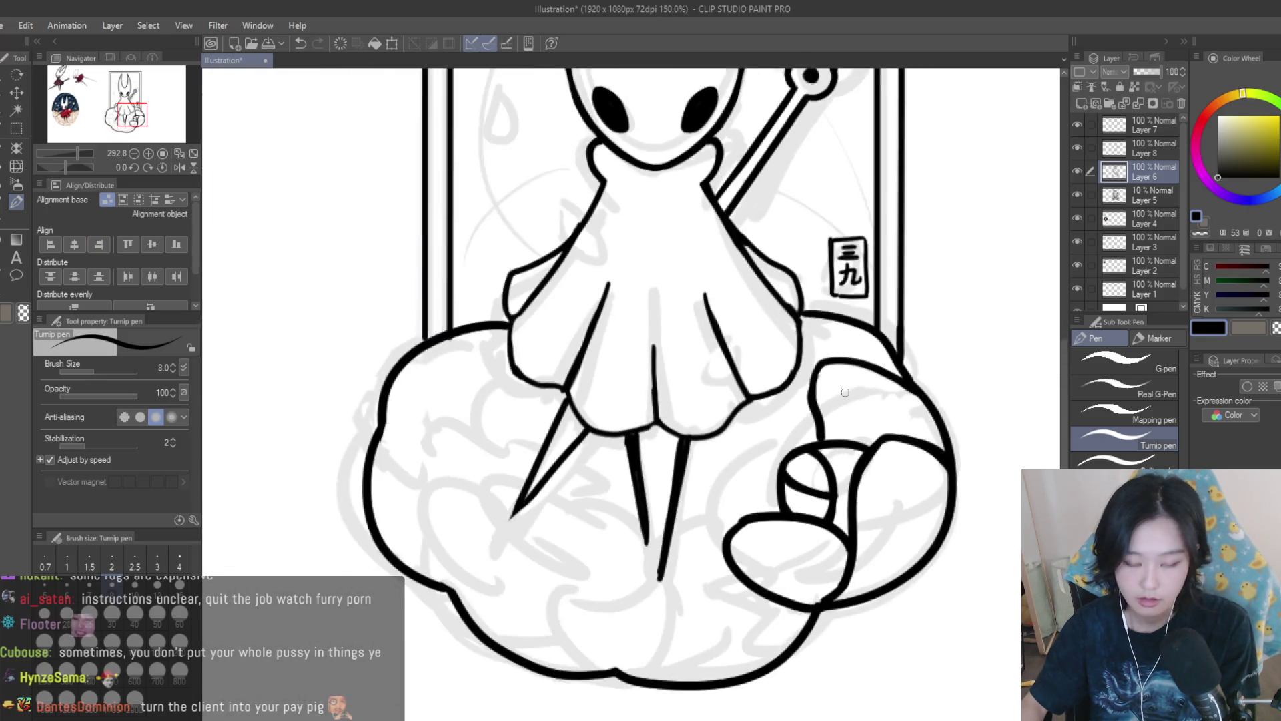
scroll(851, 483, up, 4)
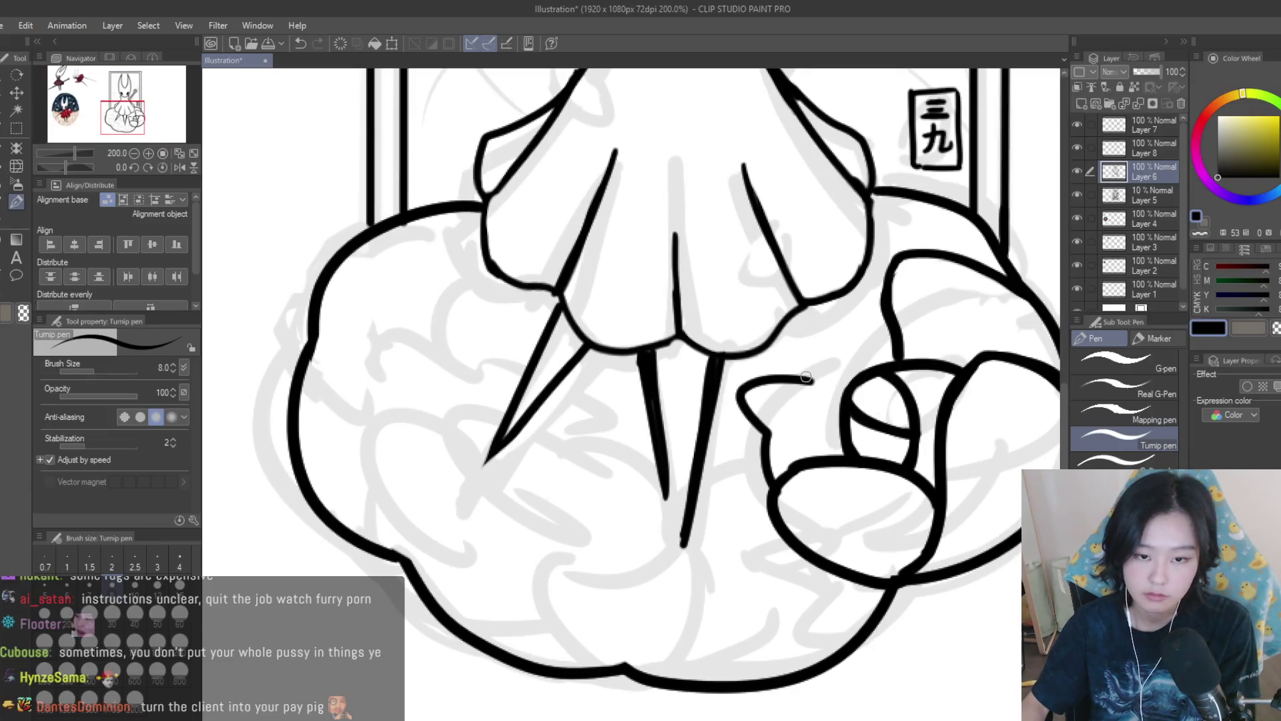
drag(804, 377, 825, 322)
key(ctrl+z)
drag(887, 282, 820, 320)
mouse_move(803, 375)
mouse_down()
mouse_move(894, 277)
mouse_move(812, 381)
mouse_up()
key(ctrl+z)
key(ctrl+z)
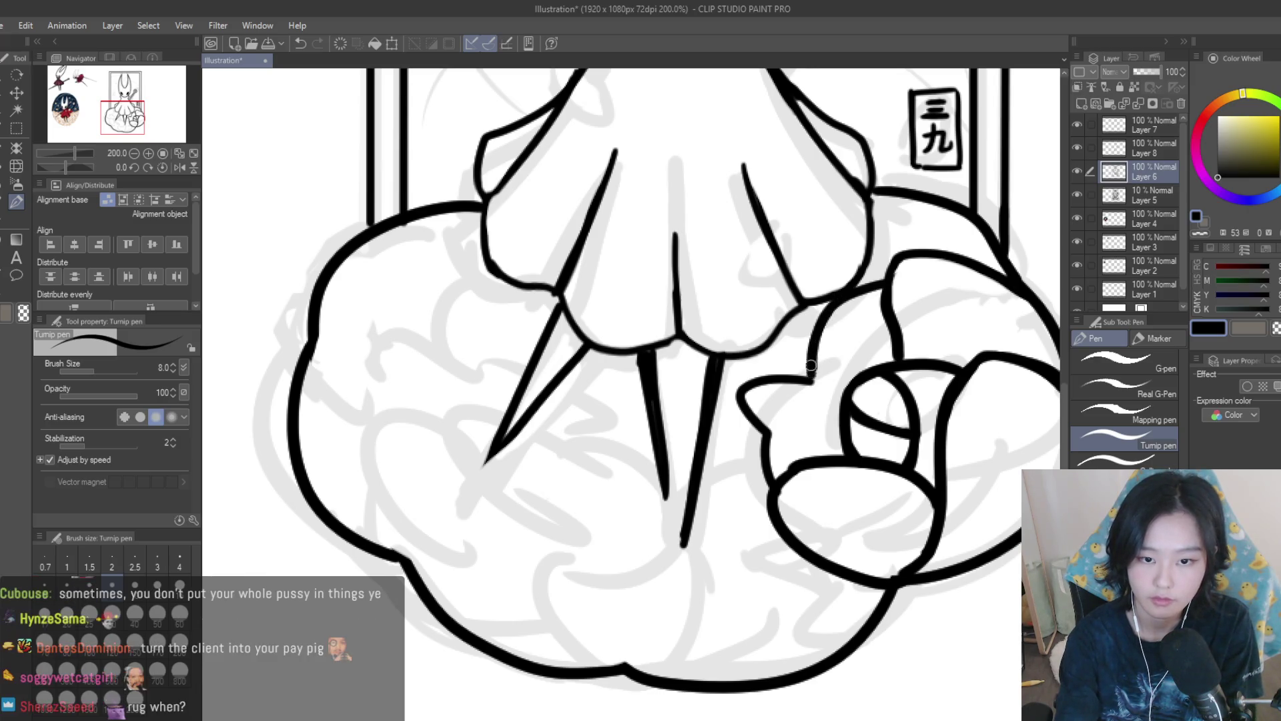
Erase leftover ink fragments along the hand line with the Snap eraser.
scroll(759, 386, up, 3)
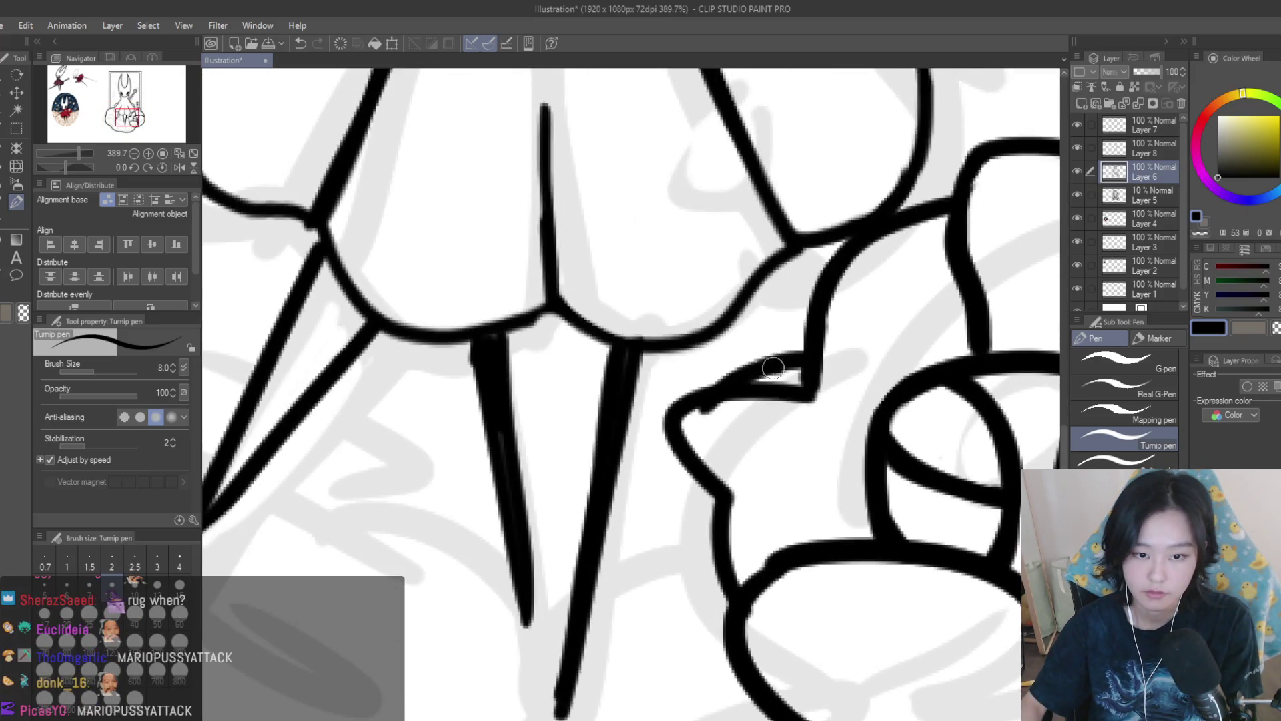
click(17, 238)
mouse_move(801, 429)
mouse_down()
mouse_move(815, 401)
mouse_move(722, 429)
mouse_up()
scroll(720, 429, down, 6)
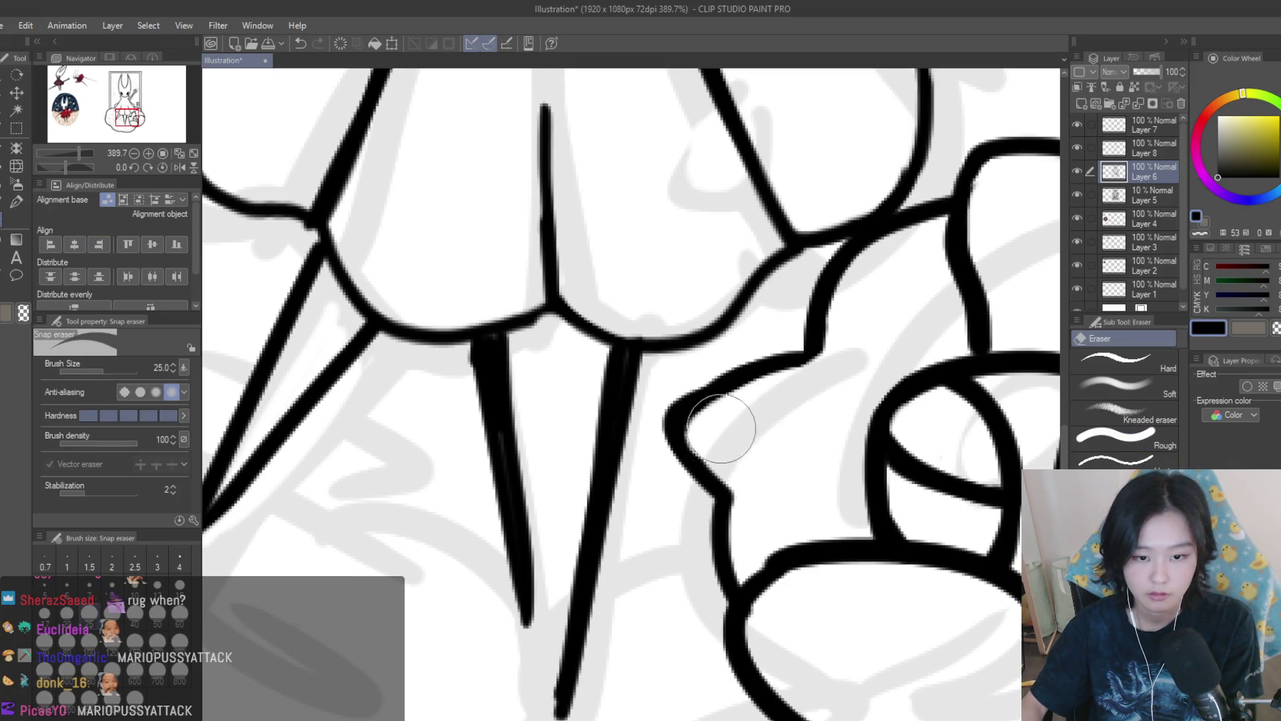
scroll(884, 510, up, 2)
scroll(885, 510, down, 2)
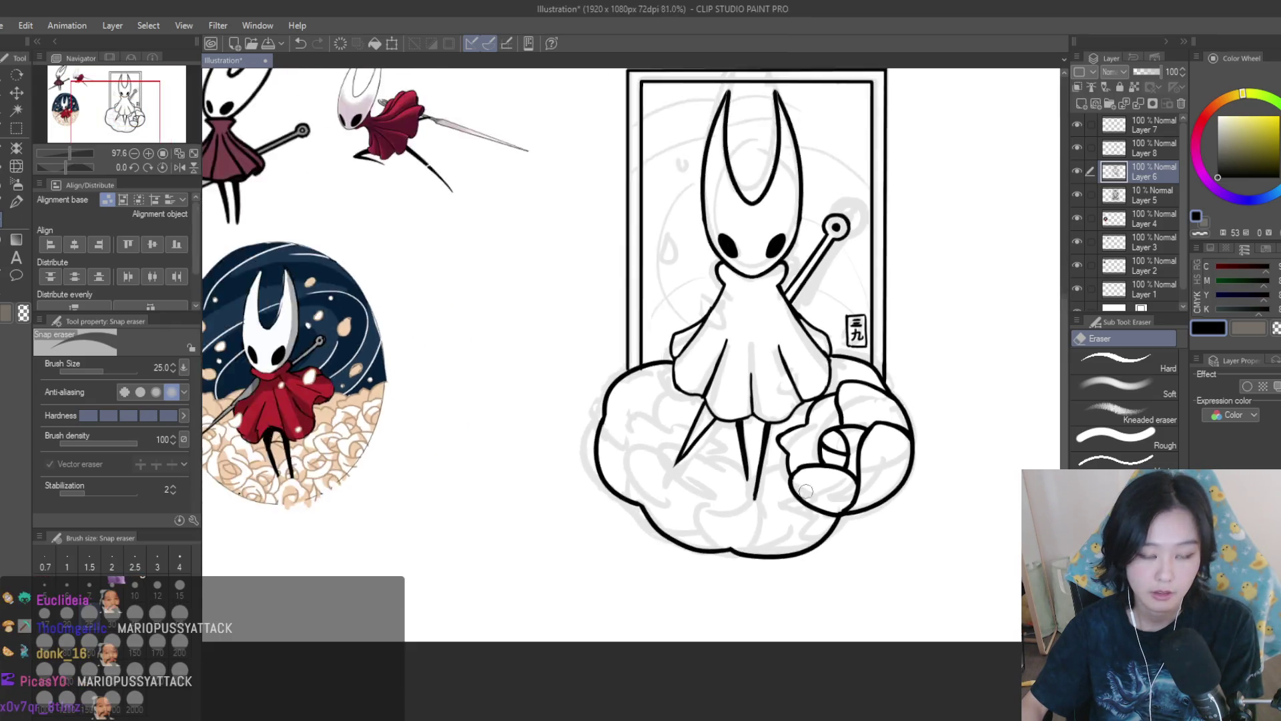
scroll(802, 473, up, 4)
click(17, 201)
scroll(794, 456, up, 2)
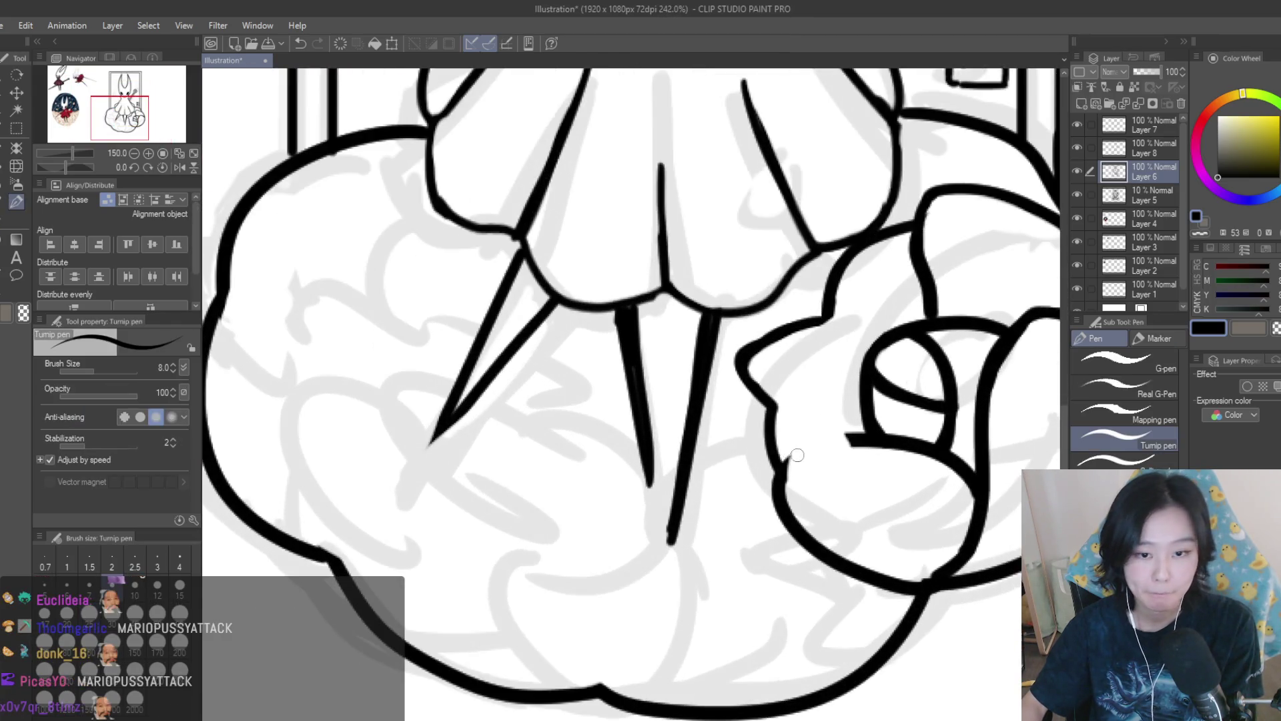
scroll(798, 463, down, 6)
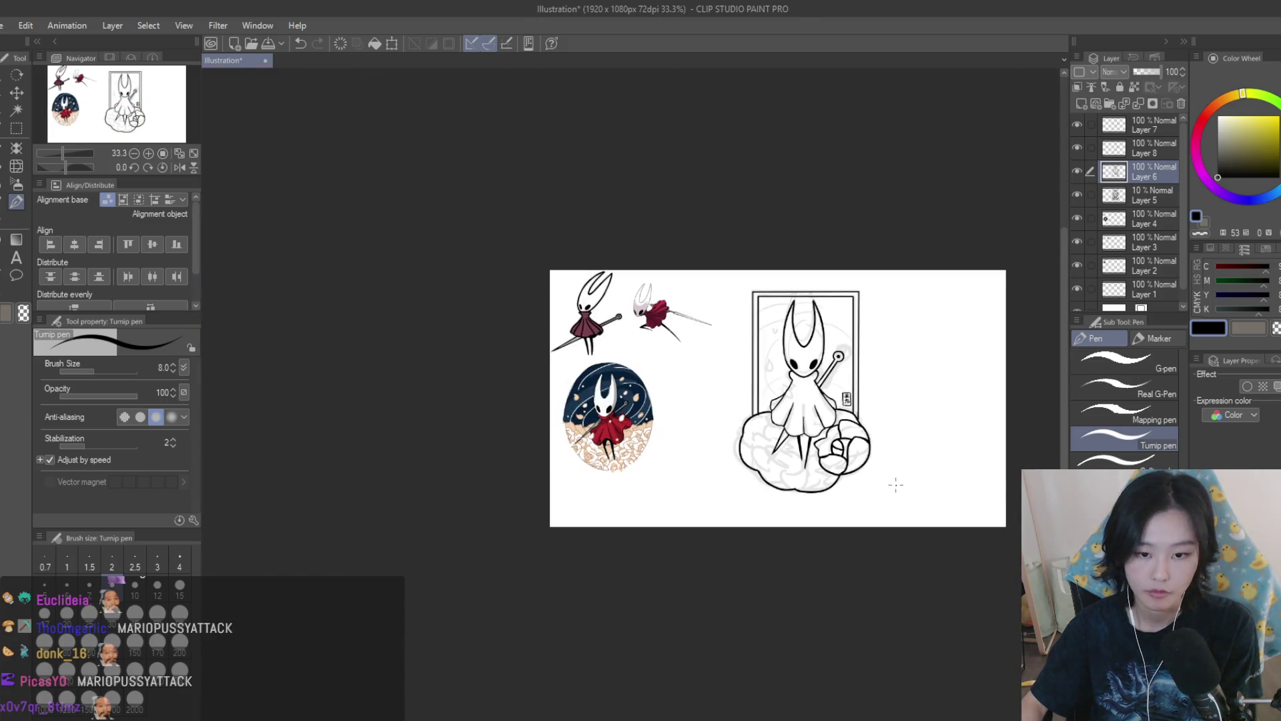